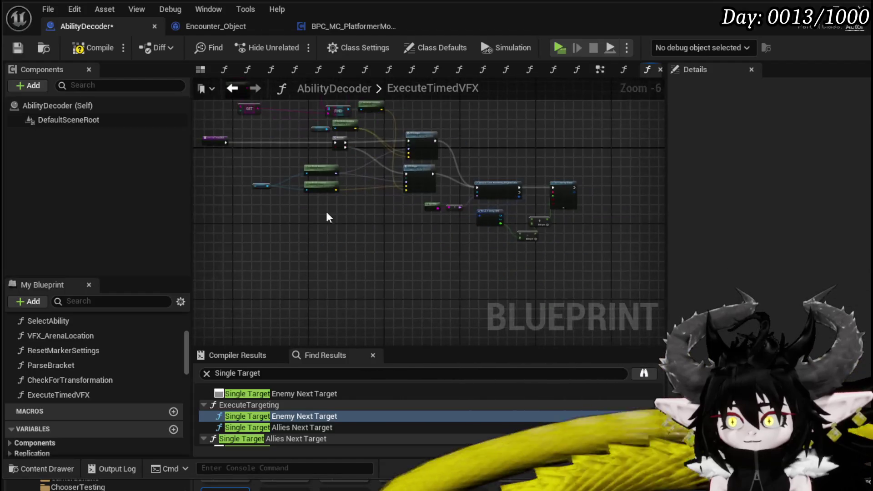
Rename the ExecuteTimedVFX entry node's float input A to MontageTimer.
scroll(574, 255, up, 3)
mouse_move(469, 227)
mouse_down()
mouse_move(81, 93)
mouse_move(202, 56)
mouse_move(276, 221)
mouse_up()
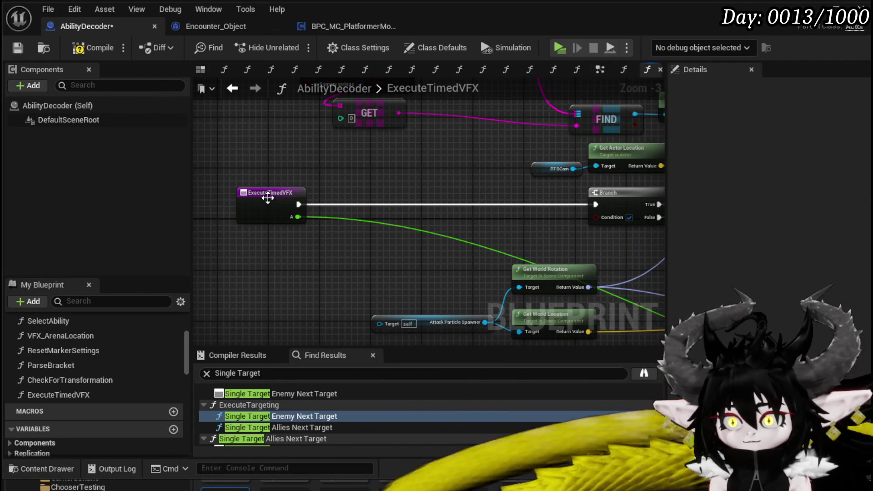
click(268, 198)
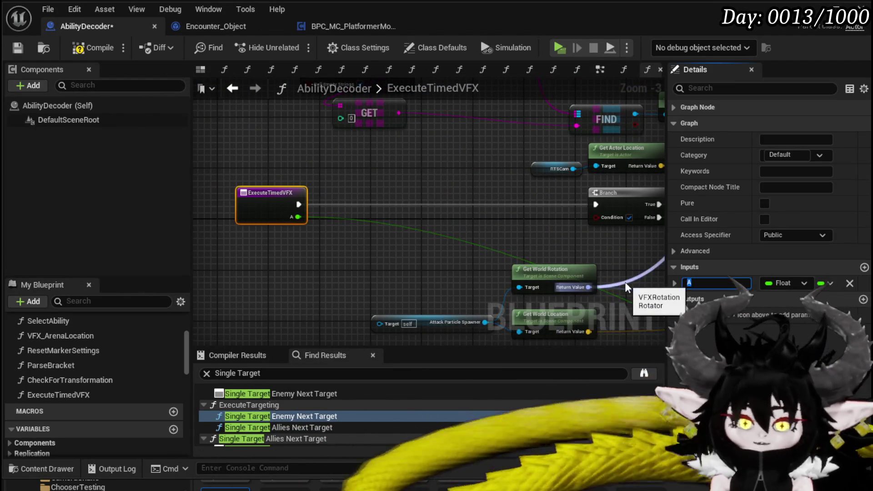
text(MontageTimer)
key(Return)
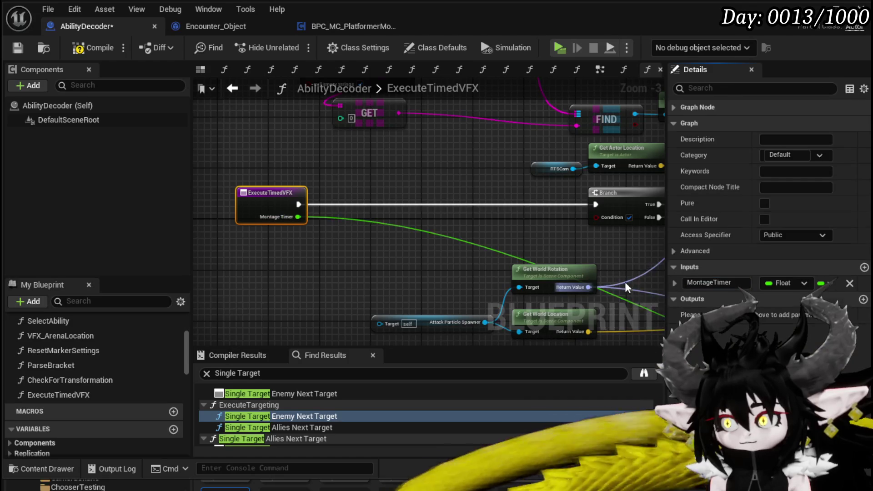
Pan the graph to inspect the VFX Origin, Branch, Get World and RTSCam actor location nodes.
scroll(318, 182, down, 1)
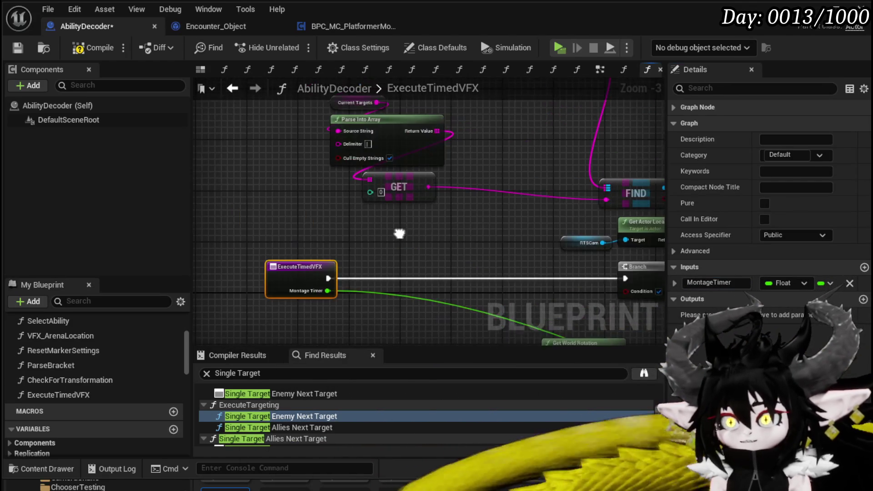
mouse_move(480, 269)
mouse_down()
mouse_move(263, 181)
mouse_move(339, 159)
mouse_up()
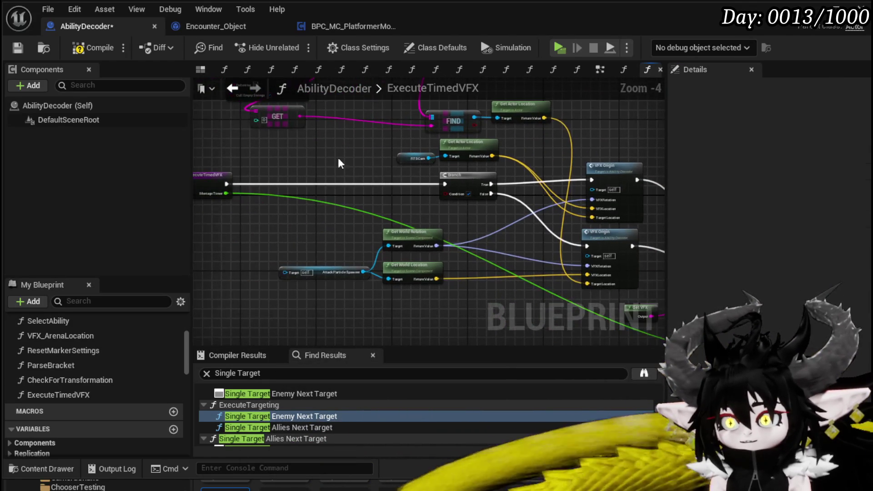
drag(464, 223, 312, 204)
scroll(549, 173, up, 2)
drag(552, 174, 411, 258)
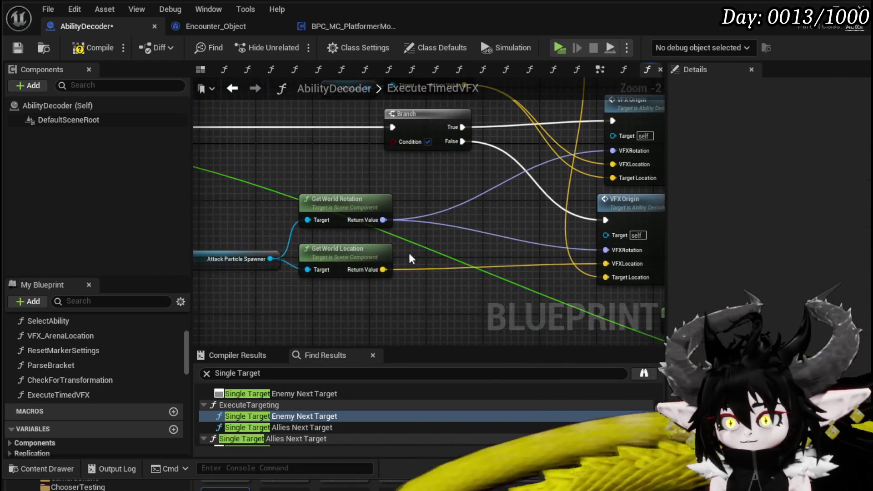
scroll(308, 247, down, 2)
scroll(312, 243, up, 2)
scroll(312, 243, down, 1)
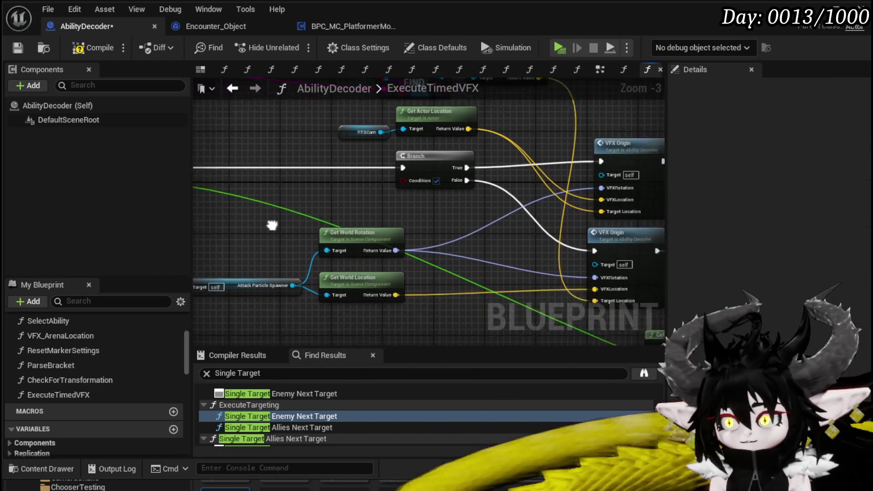
mouse_move(287, 209)
mouse_down()
mouse_move(203, 210)
mouse_move(266, 318)
mouse_move(220, 267)
mouse_up()
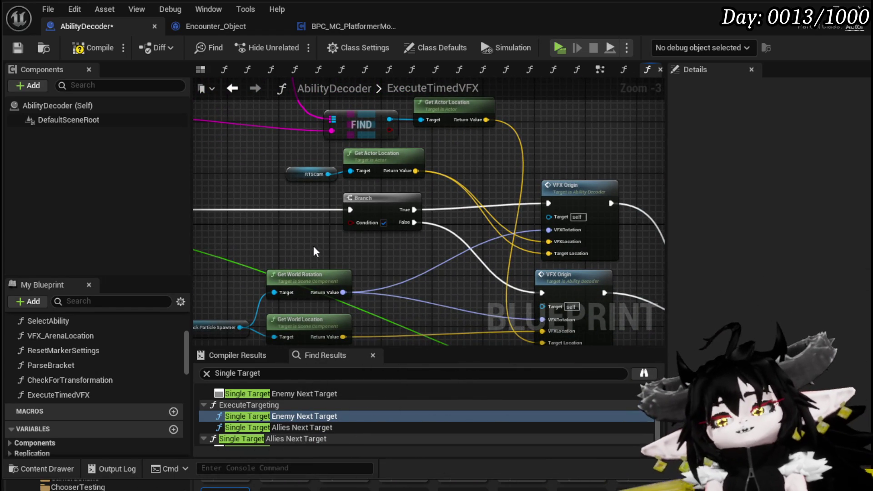
scroll(313, 245, up, 3)
Open VFX_Origin and center its VFXLocation, Target Location and VFXRotation SET nodes.
double_click(442, 169)
drag(526, 226, 386, 221)
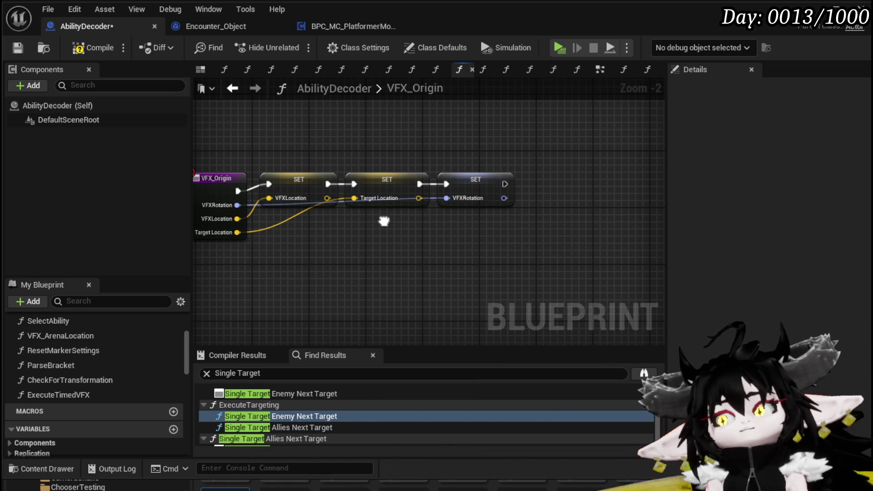
drag(385, 222, 432, 189)
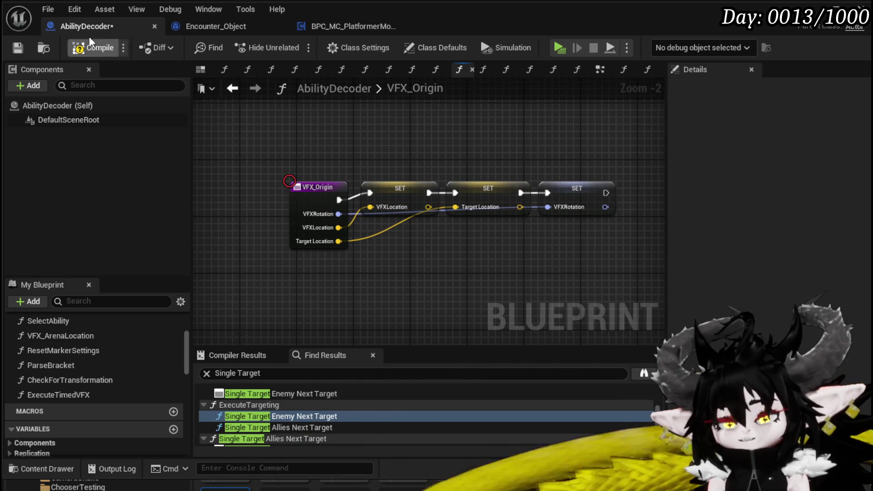
Compile AbilityDecoder and fix the Attack Particle Spawner error by connecting its Target pin.
click(80, 48)
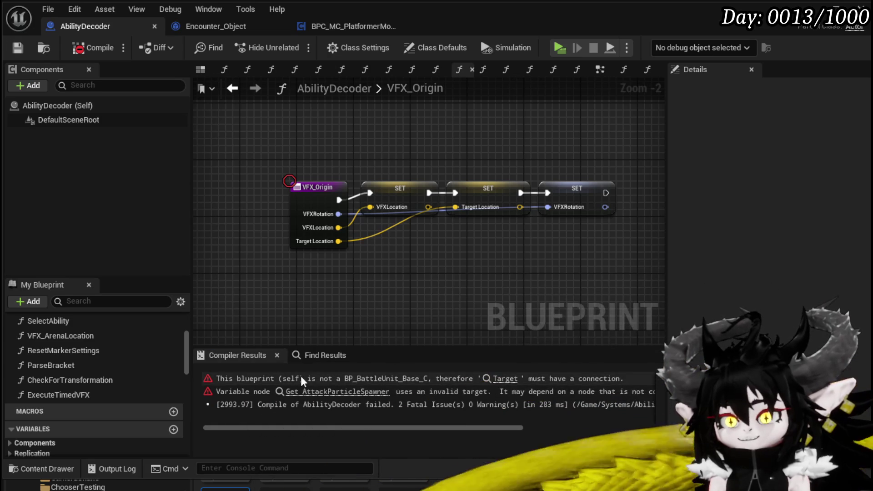
click(345, 379)
scroll(356, 255, down, 4)
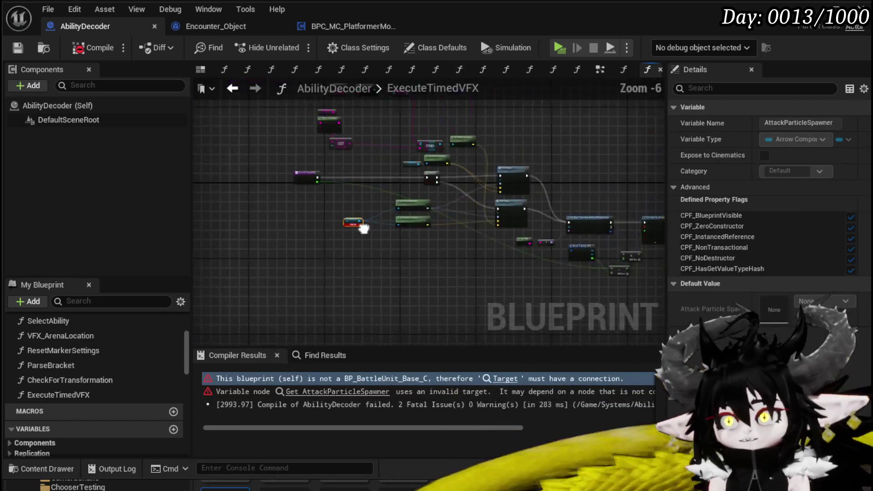
scroll(356, 254, up, 2)
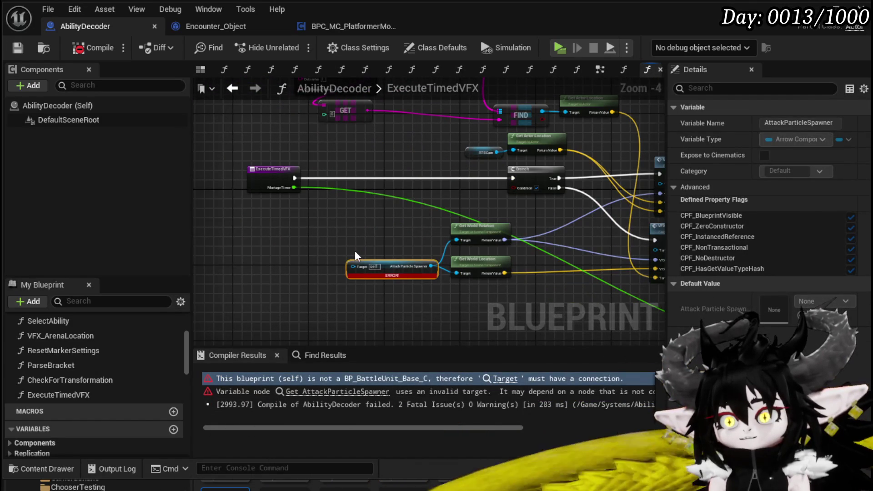
drag(355, 255, 368, 285)
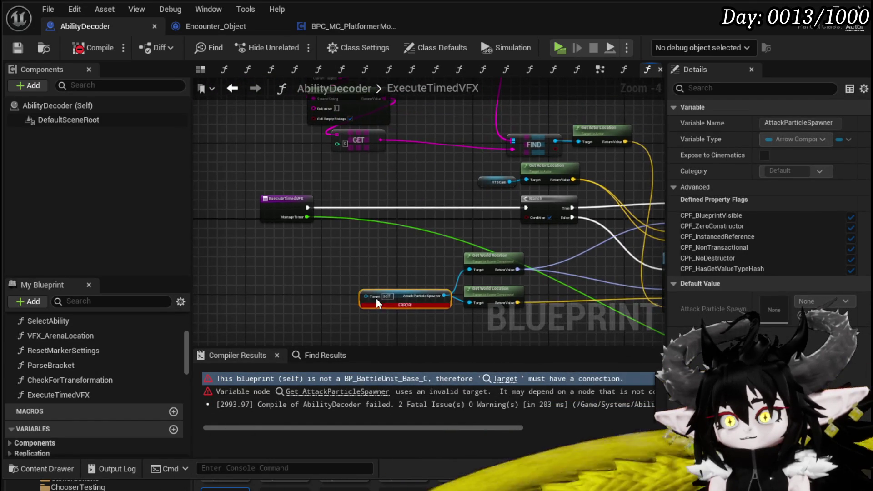
alt+click(308, 209)
scroll(366, 226, down, 2)
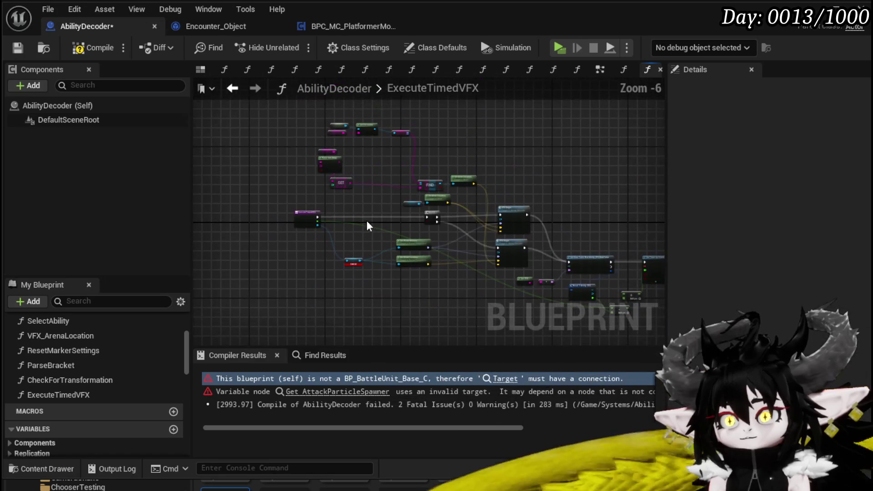
Recompile and save AbilityDecoder, returning to the ExecuteTimedVFX graph.
click(86, 44)
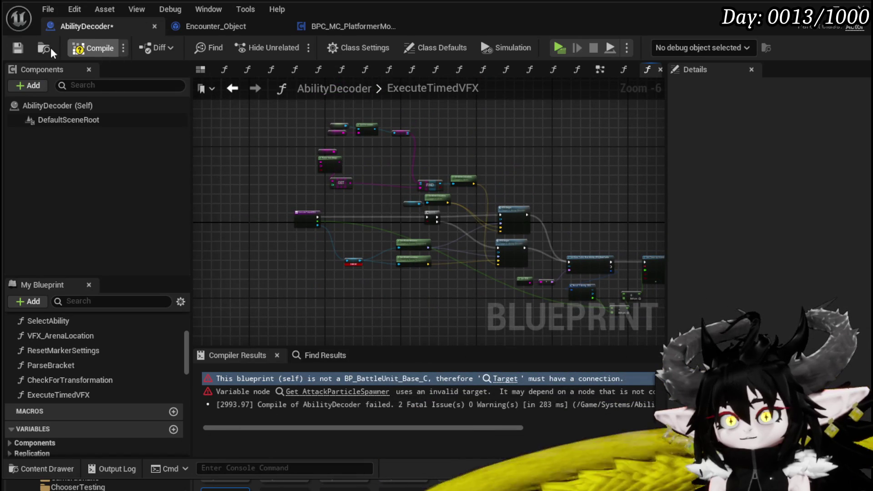
click(12, 53)
click(234, 89)
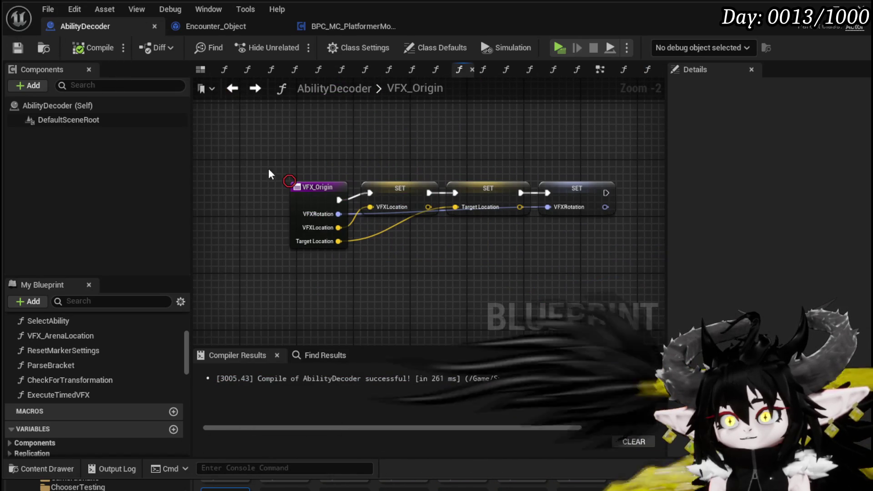
click(234, 91)
In the EventGraph, wire the SET node's exec output into the Branch, replacing its old link.
scroll(507, 177, down, 2)
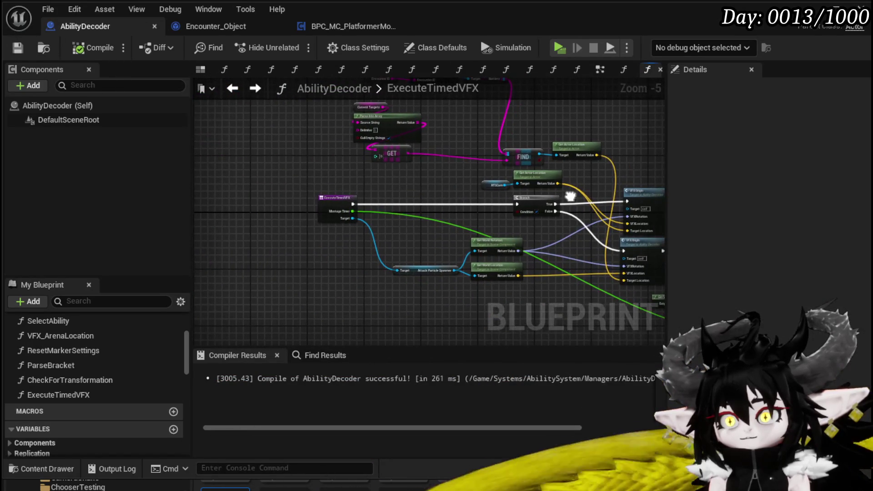
drag(401, 175, 400, 188)
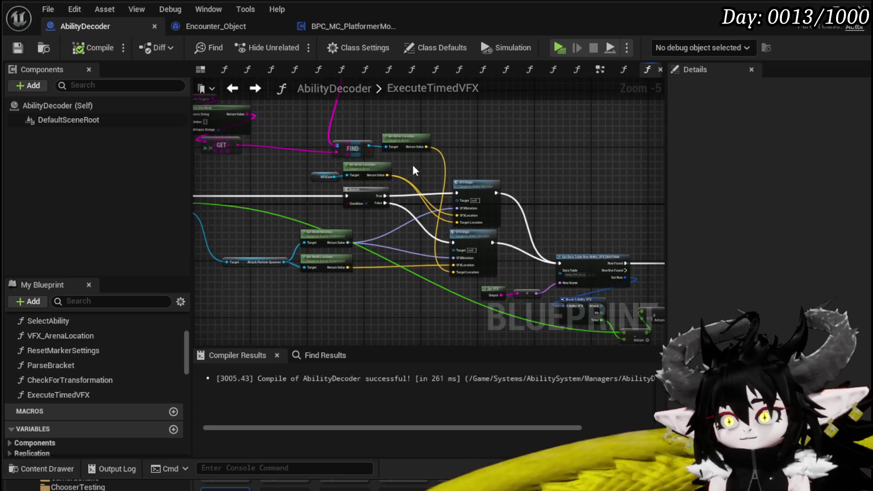
click(233, 89)
scroll(400, 154, down, 5)
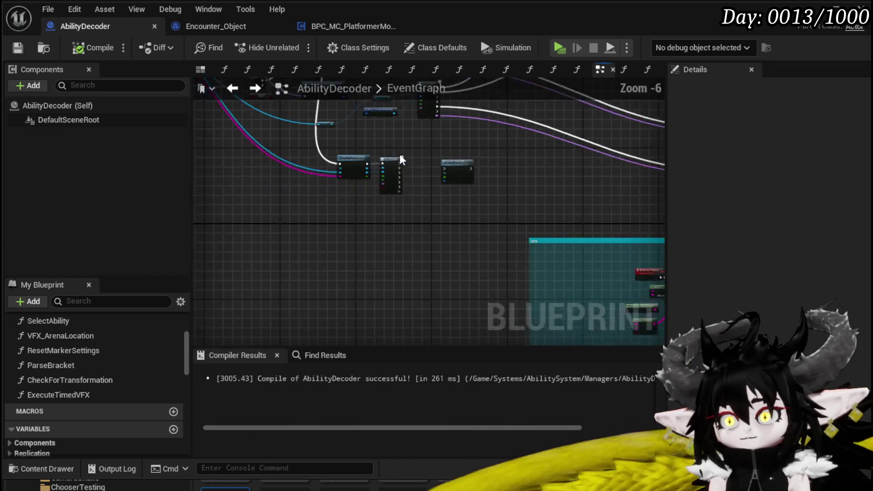
mouse_move(399, 154)
mouse_down()
mouse_move(472, 295)
mouse_move(477, 266)
mouse_up()
scroll(347, 189, up, 2)
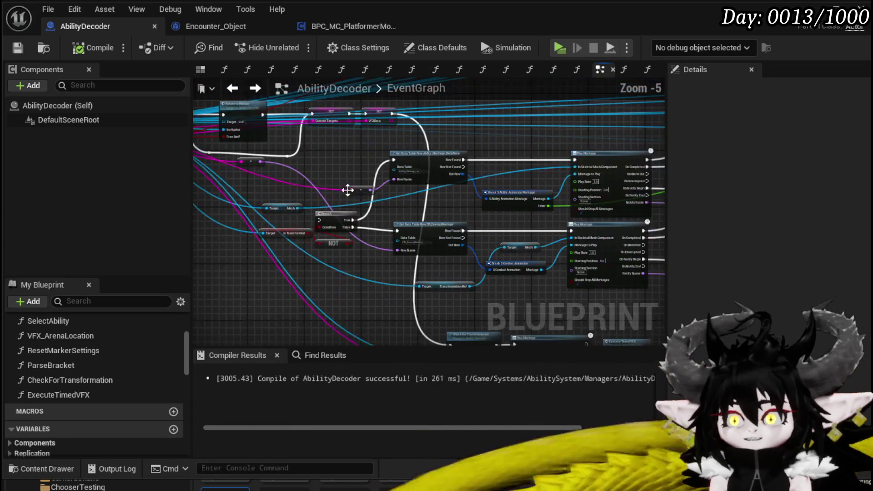
drag(347, 189, 349, 213)
scroll(343, 171, up, 3)
scroll(343, 171, down, 2)
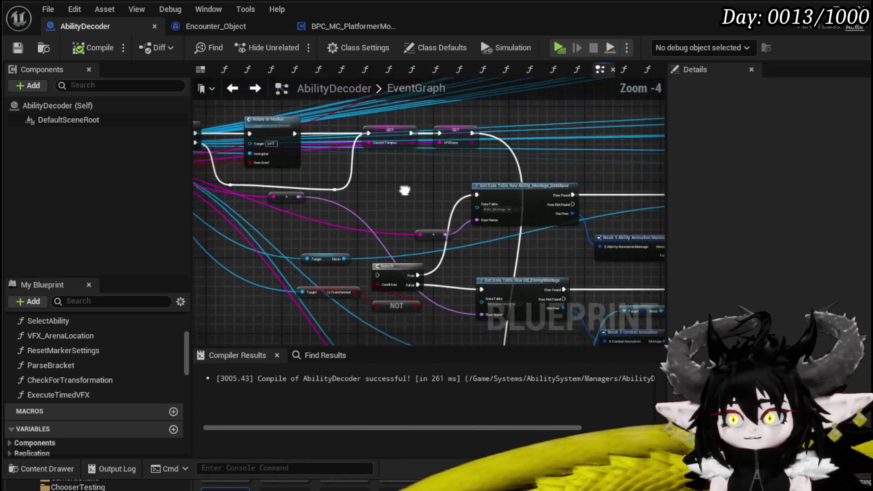
drag(371, 265, 468, 129)
drag(377, 265, 376, 266)
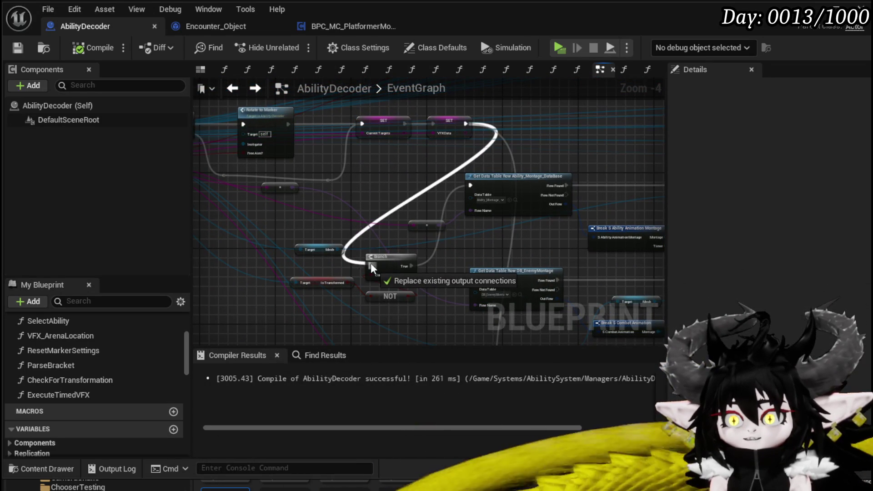
mouse_move(440, 232)
mouse_down()
mouse_move(216, 195)
mouse_move(343, 191)
mouse_up()
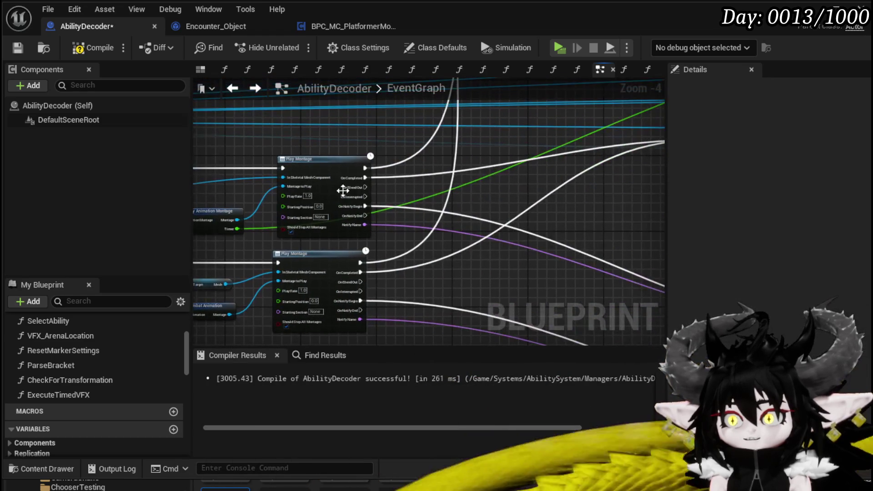
Compile and save AbilityDecoder, then minimize the blueprint editor to reach the level.
mouse_move(388, 169)
mouse_down()
mouse_move(382, 243)
mouse_move(350, 187)
mouse_move(359, 280)
mouse_move(409, 236)
mouse_move(519, 198)
mouse_move(538, 203)
mouse_up()
scroll(342, 267, down, 2)
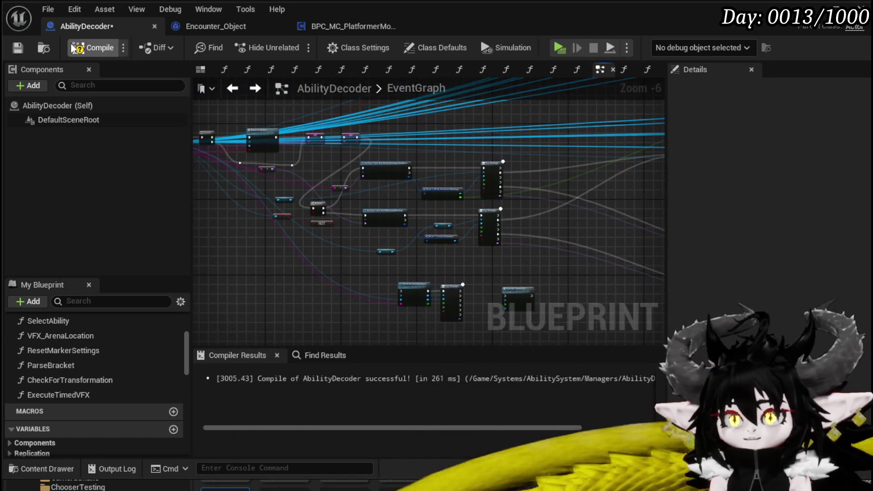
click(14, 50)
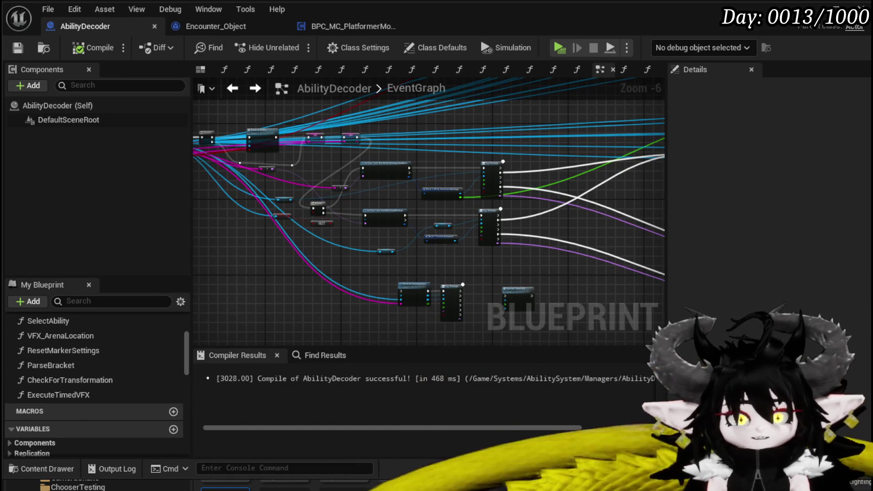
click(836, 6)
Playtest the level, resume the battle, cast Burn Debuff on the slimes, then stop the preview.
click(292, 45)
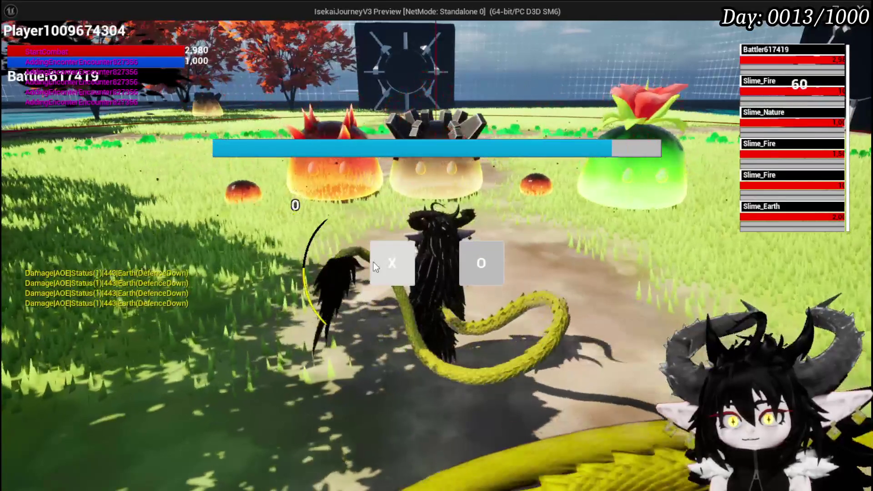
click(372, 261)
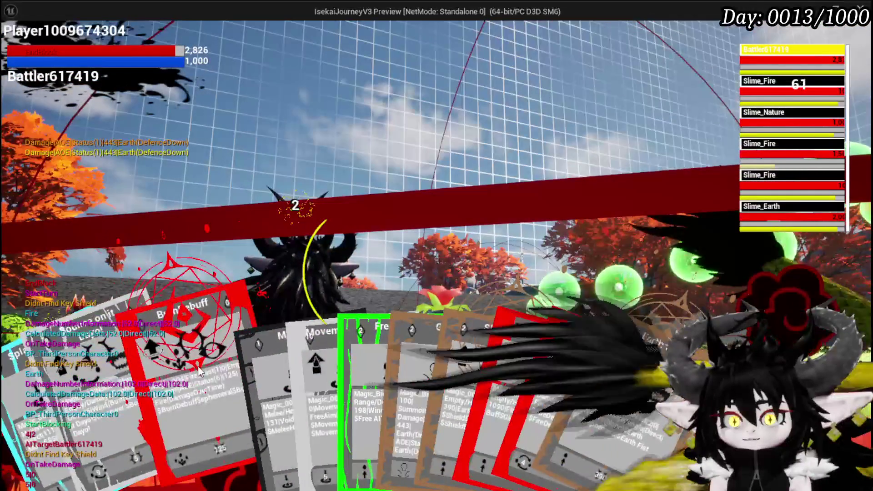
click(199, 371)
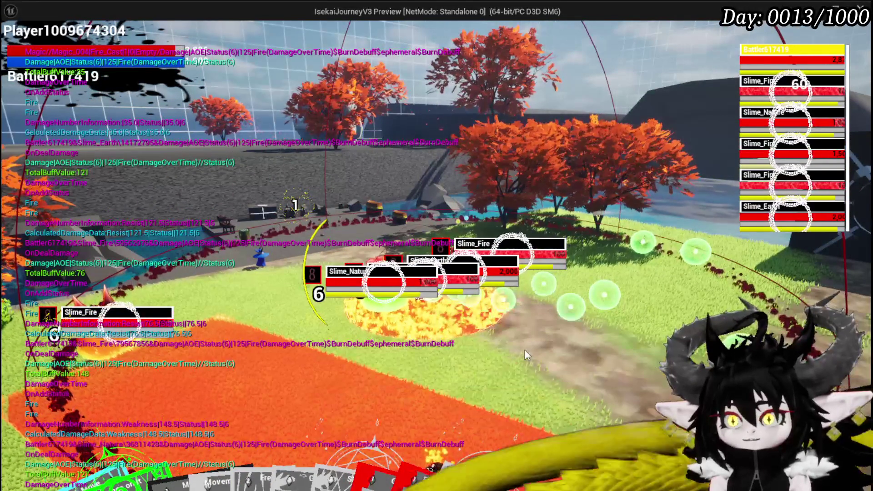
key(Escape)
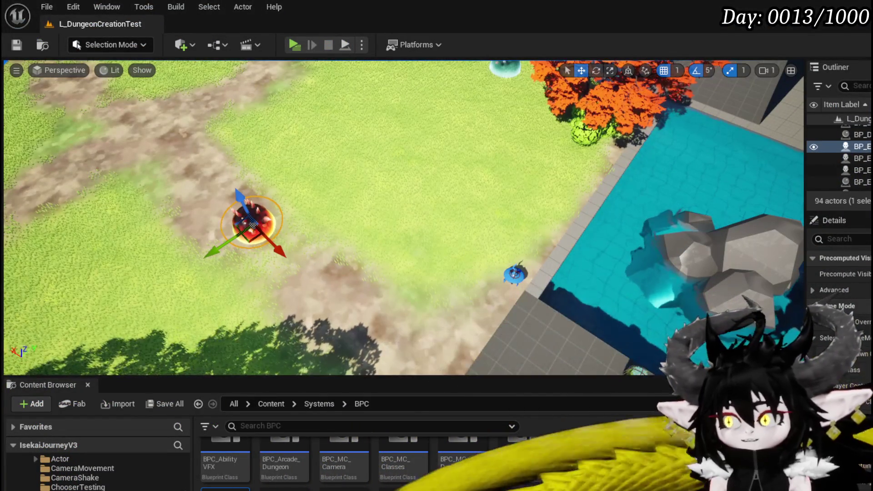
Back in AbilityDecoder, open the ExecuteTimedVFX function graph from its EventGraph node.
key(alt+Tab)
scroll(519, 202, down, 3)
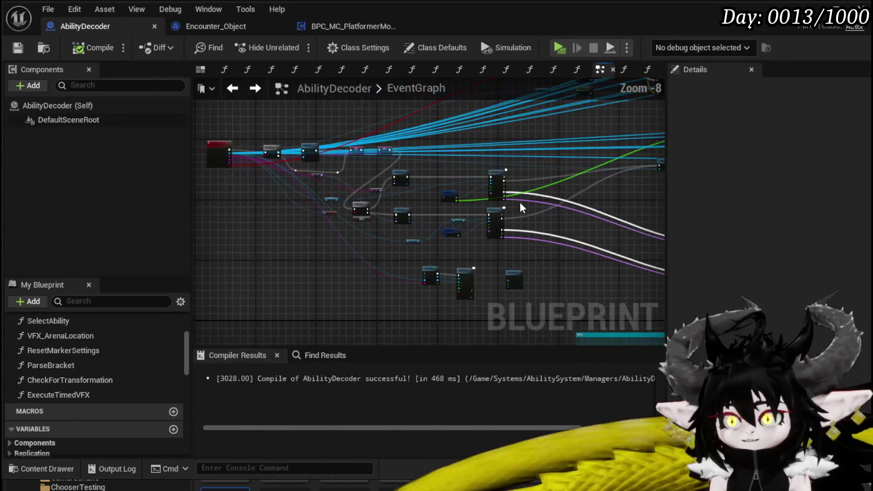
scroll(351, 273, up, 3)
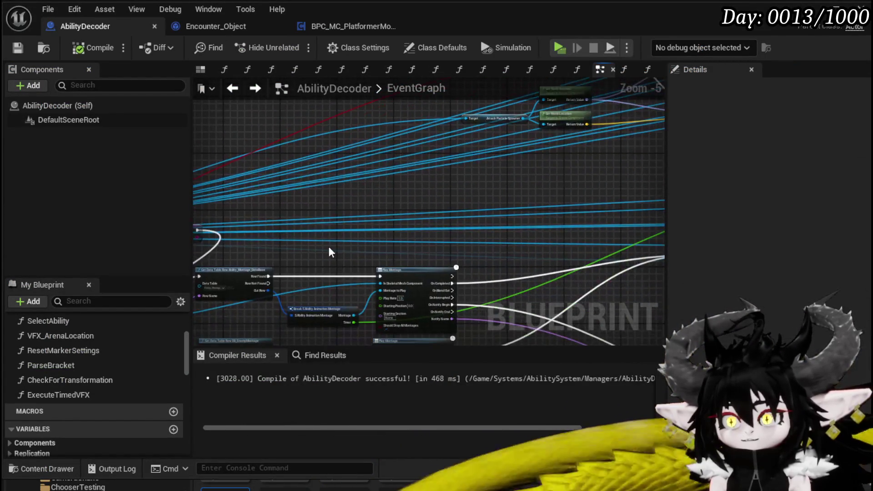
drag(299, 270, 451, 291)
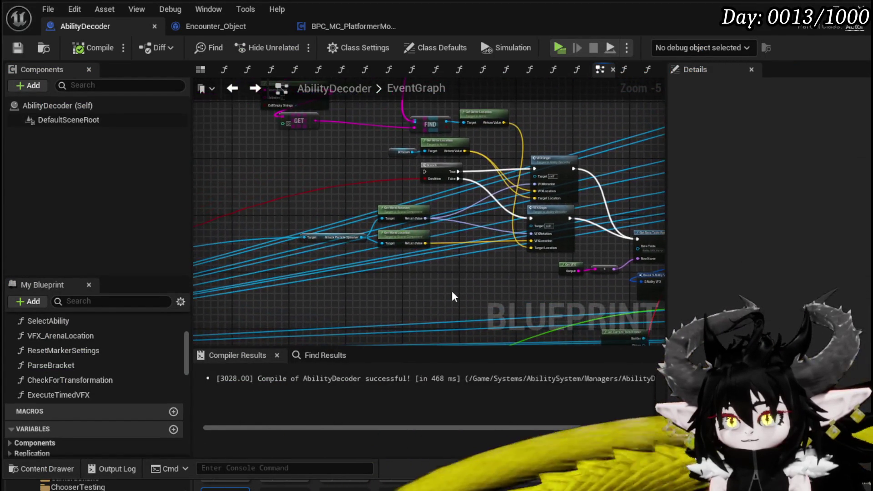
drag(318, 300, 456, 305)
scroll(456, 306, up, 2)
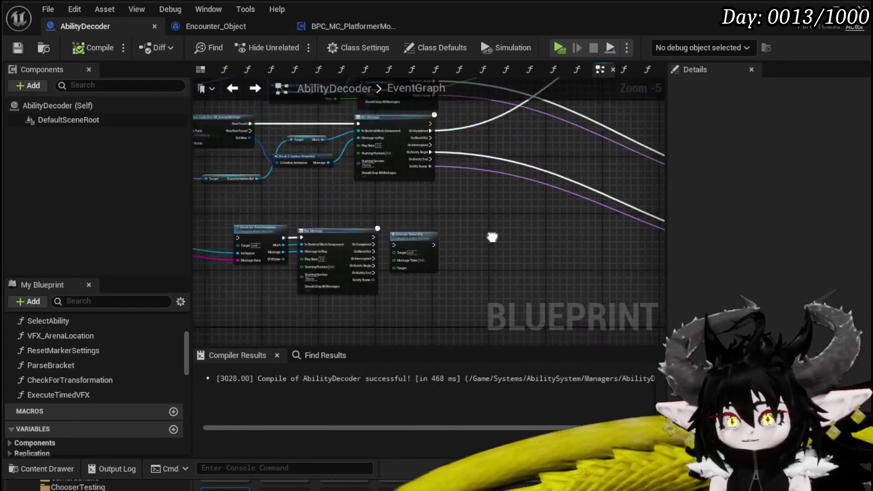
click(450, 211)
scroll(439, 212, up, 2)
double_click(439, 212)
scroll(409, 255, up, 3)
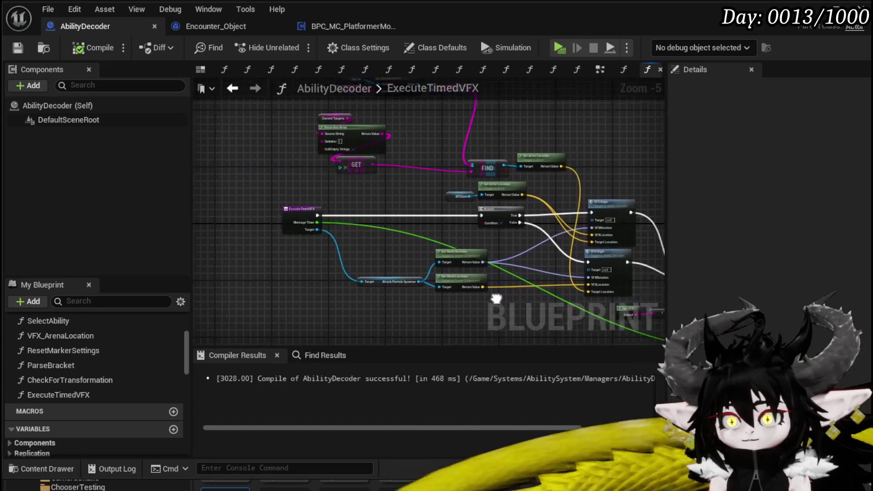
mouse_move(417, 247)
mouse_down()
mouse_move(347, 214)
mouse_move(353, 310)
mouse_up()
Add a Free Aim boolean input to the ExecuteTimedVFX function entry.
mouse_move(563, 264)
mouse_down()
mouse_move(218, 252)
mouse_move(253, 255)
mouse_up()
drag(365, 303, 419, 281)
scroll(68, 409, down, 5)
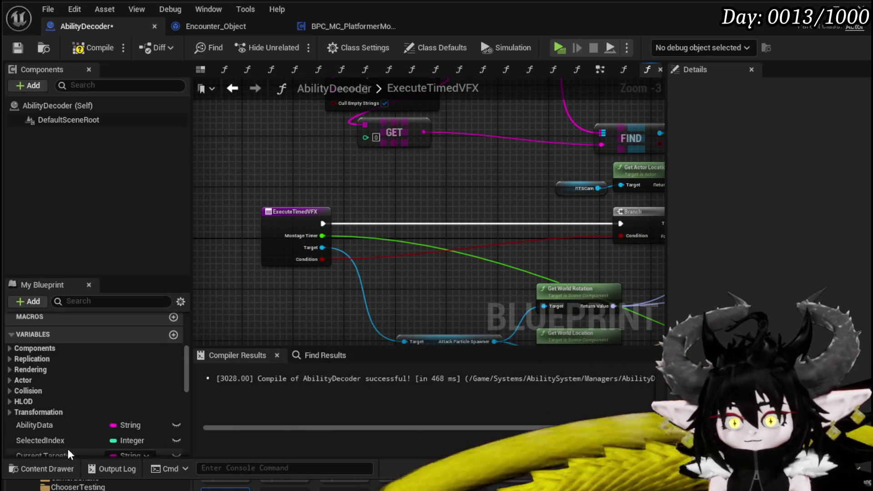
click(268, 250)
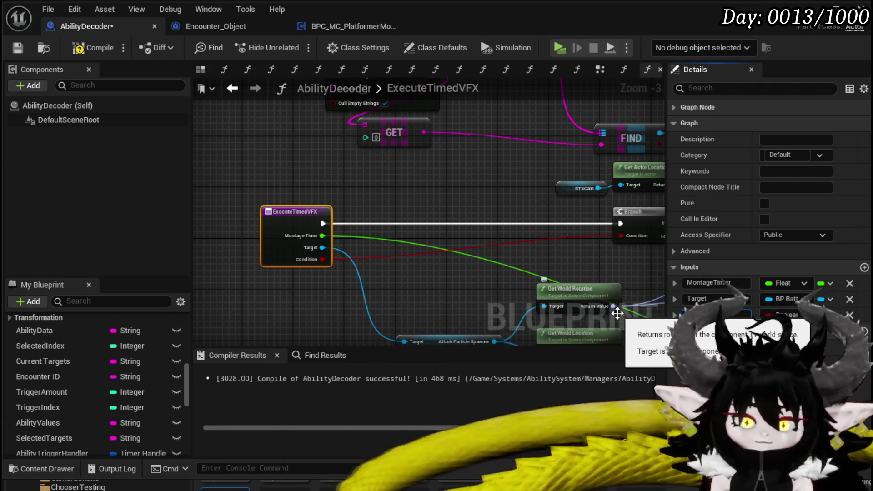
scroll(551, 119, down, 2)
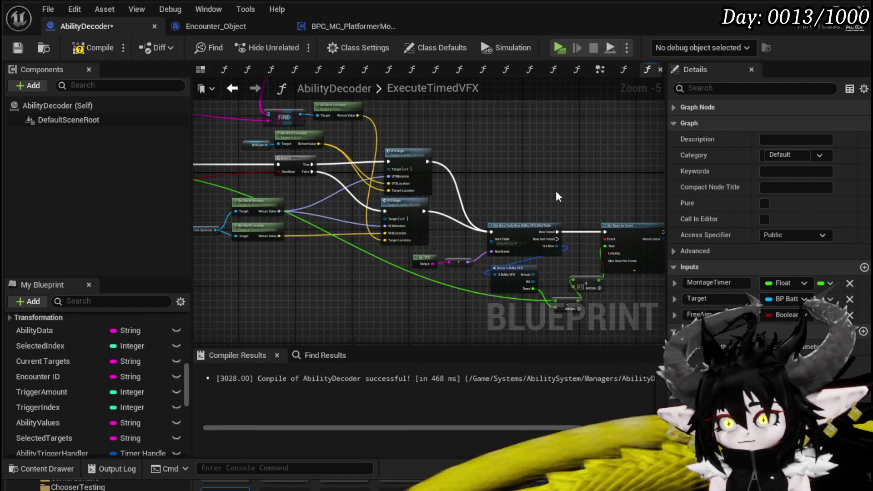
scroll(462, 175, up, 2)
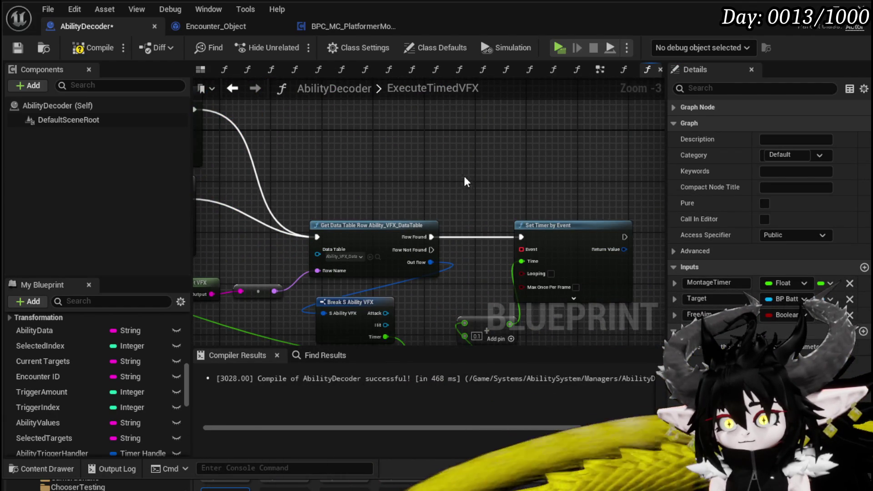
mouse_move(464, 178)
mouse_down()
mouse_move(486, 114)
mouse_move(630, 142)
mouse_move(455, 136)
mouse_move(633, 269)
mouse_move(464, 191)
mouse_move(358, 128)
mouse_move(523, 168)
mouse_move(637, 182)
mouse_move(591, 172)
mouse_move(646, 241)
mouse_move(647, 311)
mouse_move(637, 232)
mouse_move(583, 130)
mouse_up()
scroll(630, 143, down, 1)
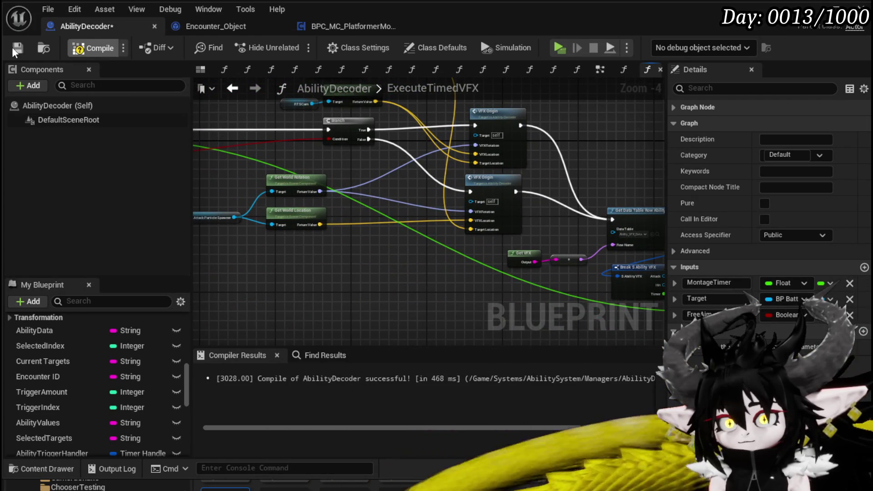
In the EventGraph, run Execute Timed VFX after Play Montage with VFXTimer feeding Montage Timer.
click(232, 90)
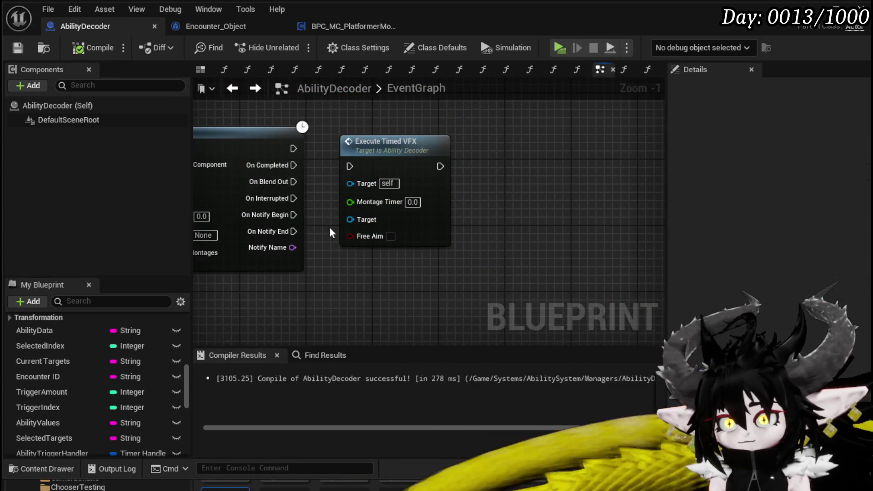
scroll(334, 172, up, 2)
drag(338, 168, 338, 220)
drag(417, 249, 398, 156)
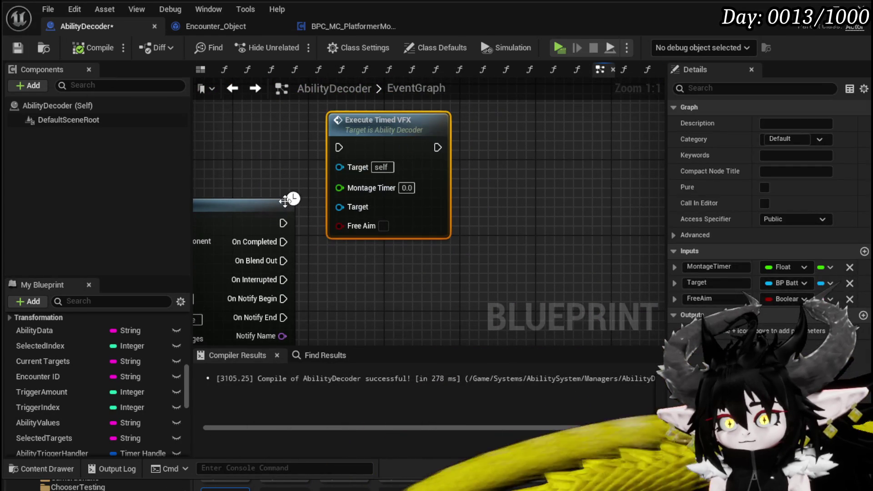
drag(283, 222, 344, 149)
scroll(327, 250, down, 2)
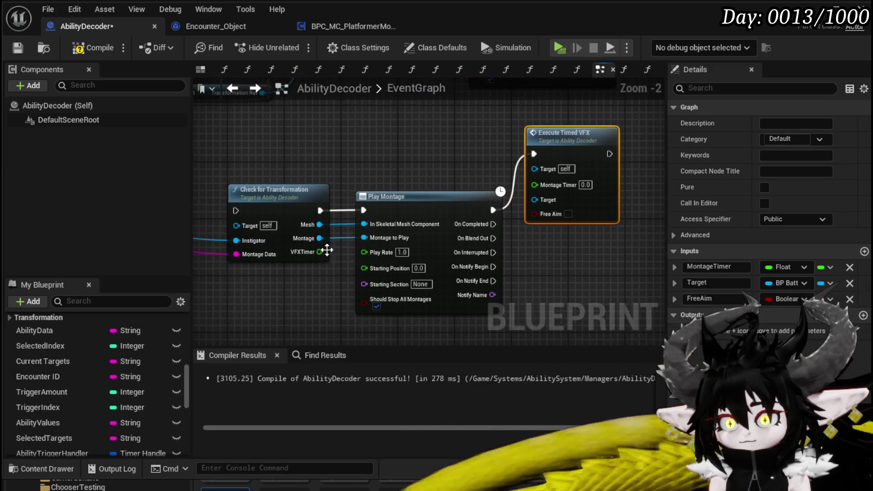
drag(545, 182, 544, 182)
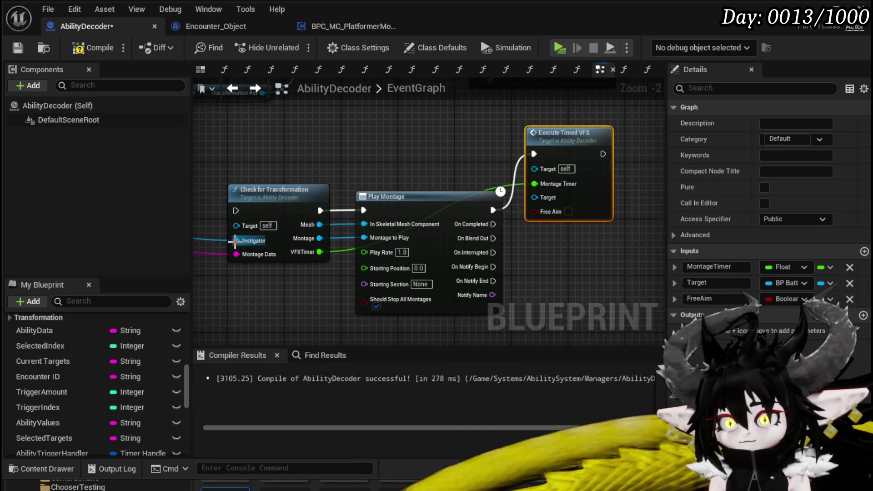
Connect the Branch's execution output to Check for Transformation.
mouse_move(282, 171)
mouse_down()
mouse_move(259, 196)
mouse_move(375, 172)
mouse_up()
scroll(342, 141, down, 2)
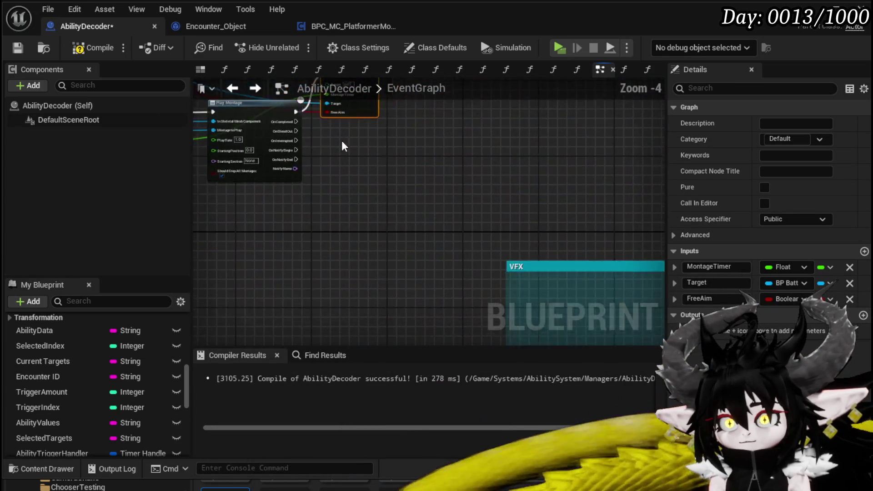
mouse_move(342, 140)
mouse_down()
mouse_move(398, 271)
mouse_move(460, 289)
mouse_up()
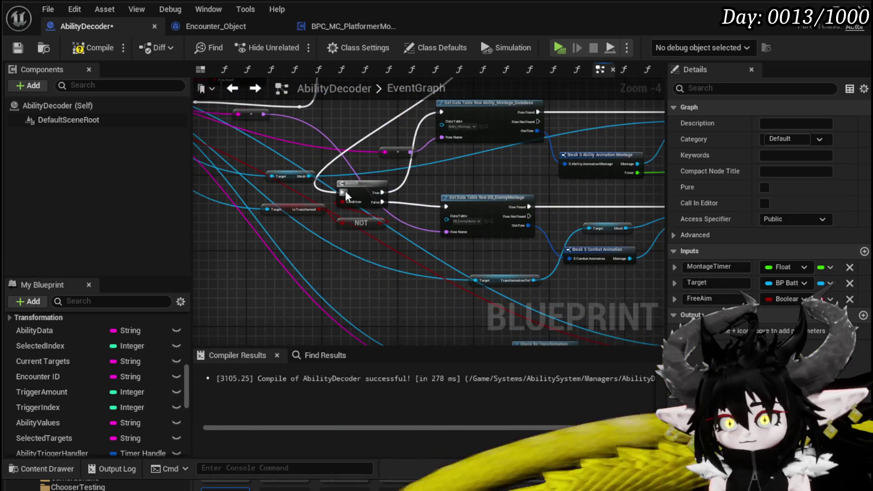
drag(345, 190, 558, 268)
drag(517, 219, 398, 227)
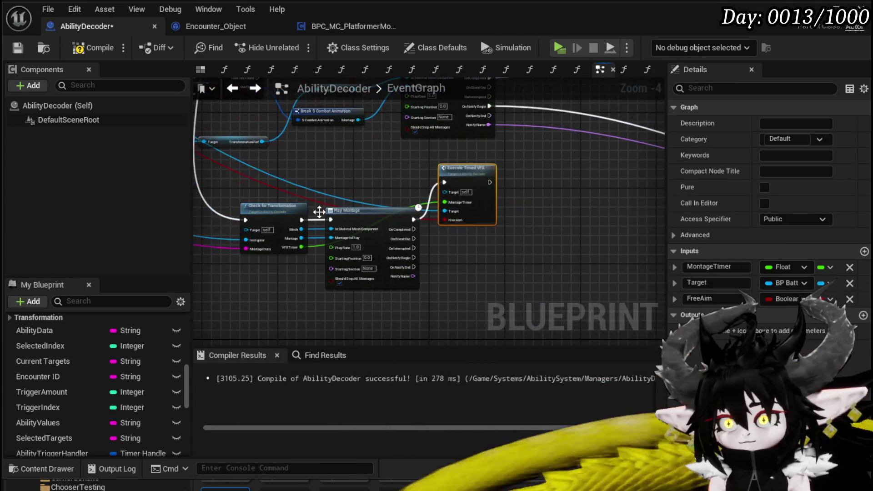
Compile and save AbilityDecoder, then switch to the level editor.
click(75, 49)
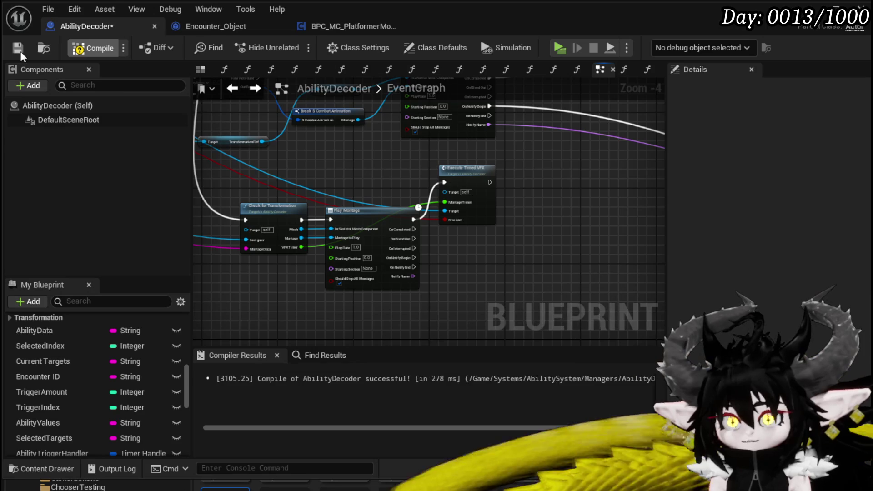
click(17, 50)
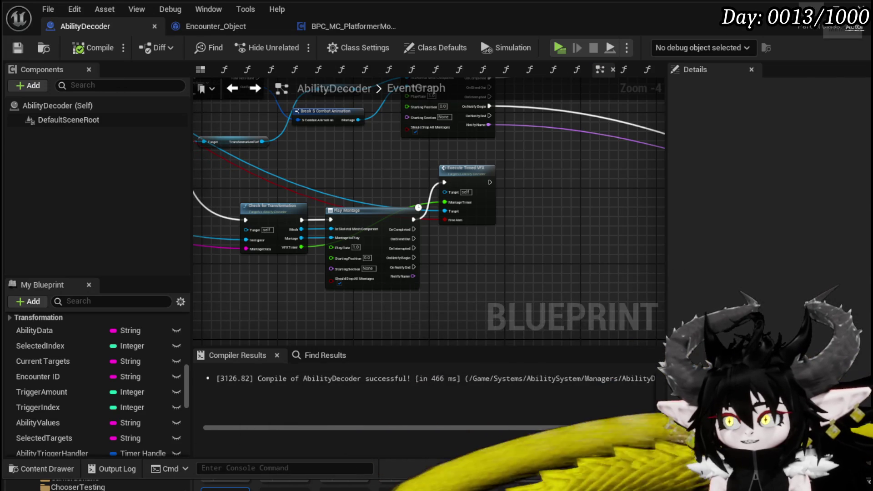
key(alt+Tab)
Play the level, walk to the slime and attack to check the ability VFX, then stop.
click(294, 45)
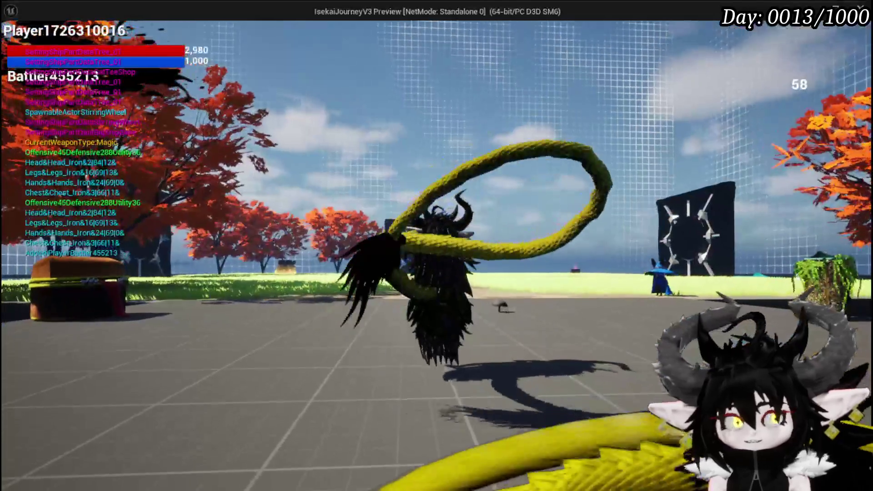
key(w)
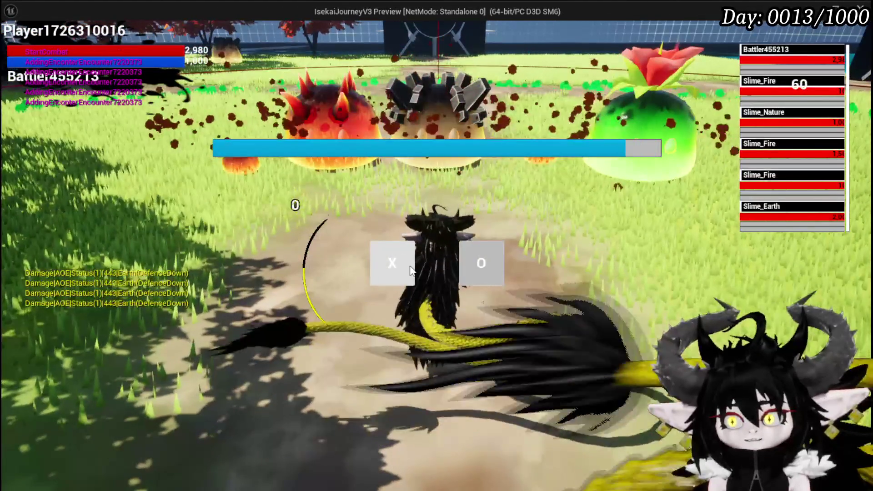
click(411, 270)
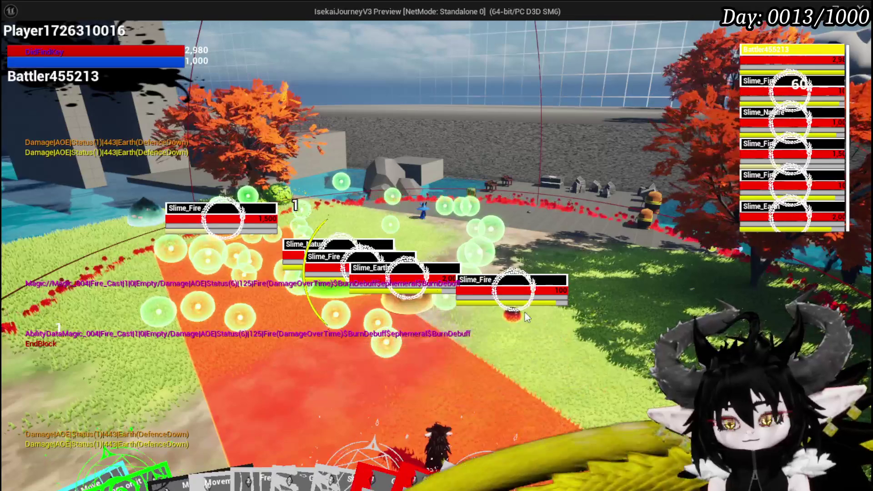
key(Escape)
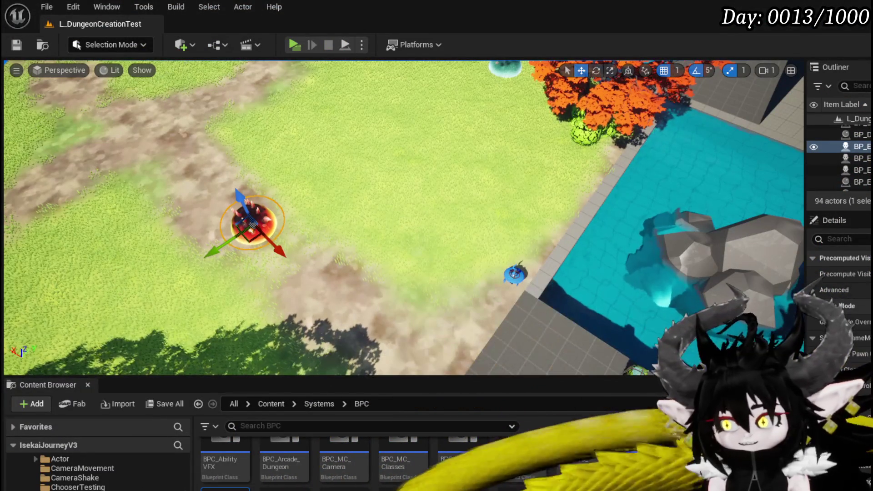
Back in AbilityDecoder, survey Check for Transformation, Play Montage and the unequip weapon and cast nodes.
key(alt+Tab)
scroll(408, 190, down, 3)
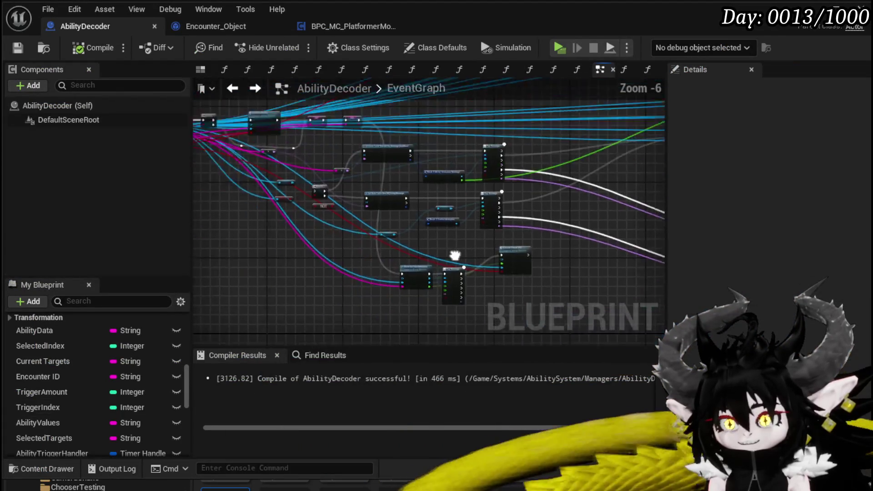
scroll(446, 253, up, 2)
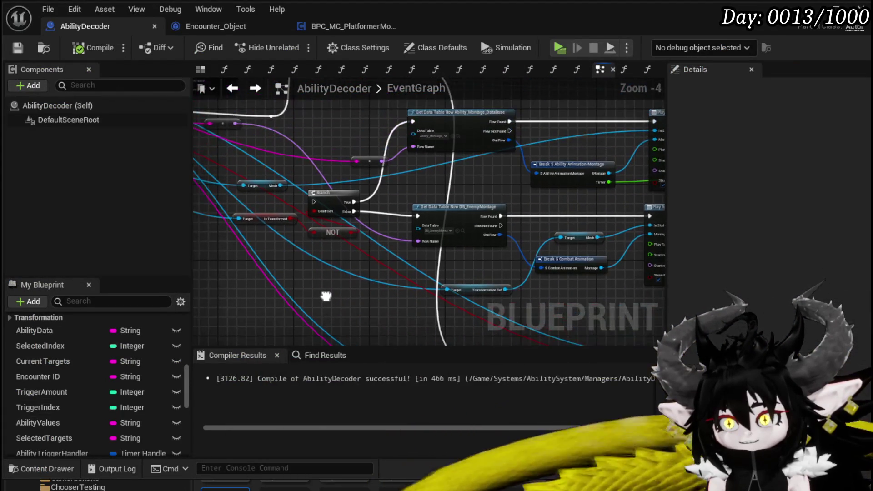
mouse_move(293, 206)
mouse_down()
mouse_move(254, 121)
mouse_move(153, 148)
mouse_up()
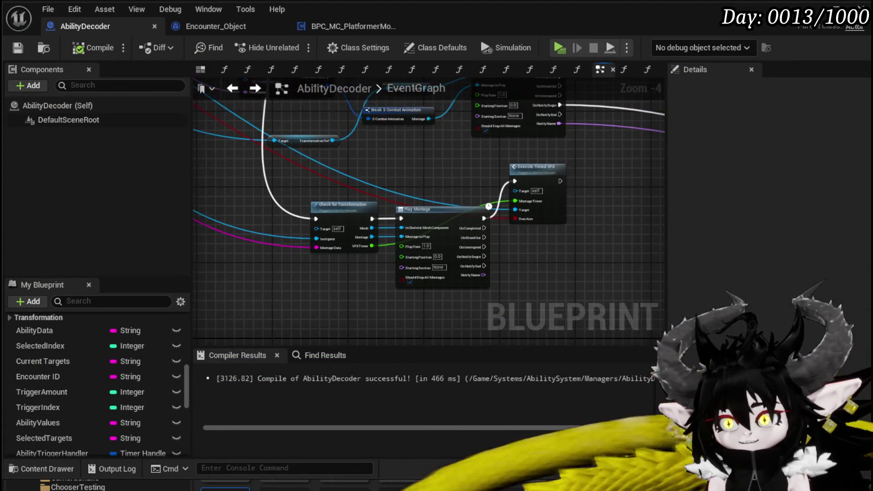
scroll(427, 200, up, 3)
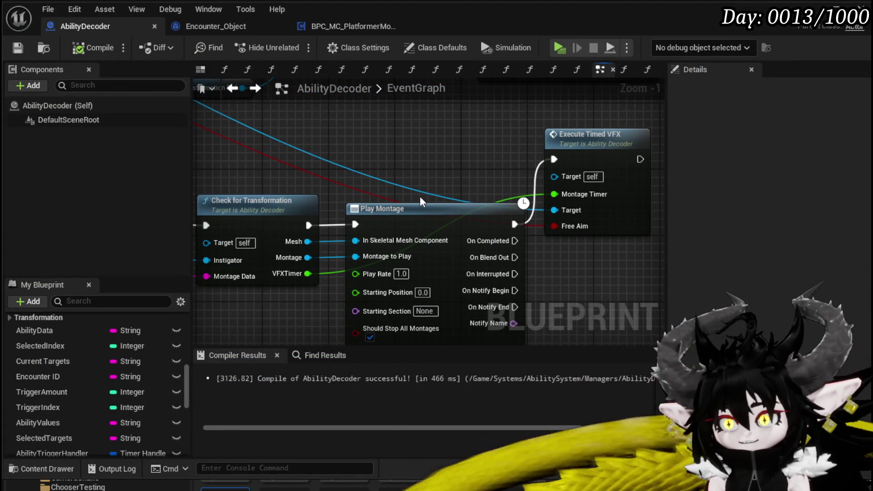
scroll(418, 196, down, 2)
mouse_move(427, 170)
mouse_down()
mouse_move(326, 344)
mouse_move(328, 384)
mouse_up()
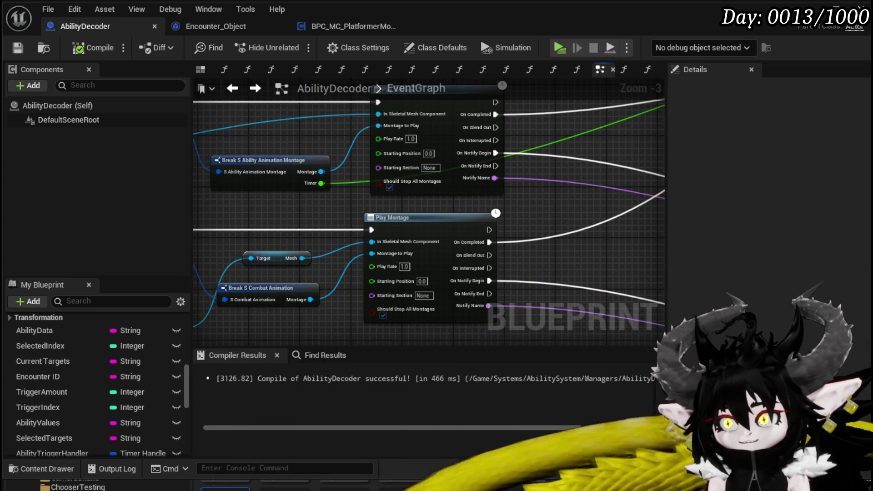
mouse_move(565, 190)
mouse_down()
mouse_move(452, 163)
mouse_move(481, 244)
mouse_move(436, 253)
mouse_move(411, 163)
mouse_move(370, 228)
mouse_move(400, 190)
mouse_move(382, 136)
mouse_up()
scroll(565, 189, down, 1)
scroll(451, 164, down, 1)
scroll(436, 253, up, 2)
Wire the upper Play Montage node's execution output into the Branch input.
click(375, 103)
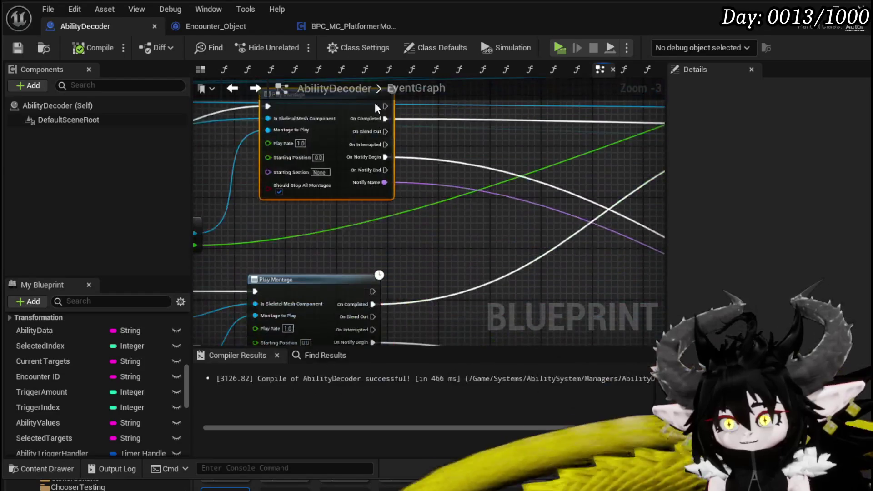
mouse_move(385, 170)
mouse_down()
mouse_move(618, 165)
mouse_move(642, 205)
mouse_move(557, 16)
mouse_move(446, 227)
mouse_up()
scroll(500, 127, down, 2)
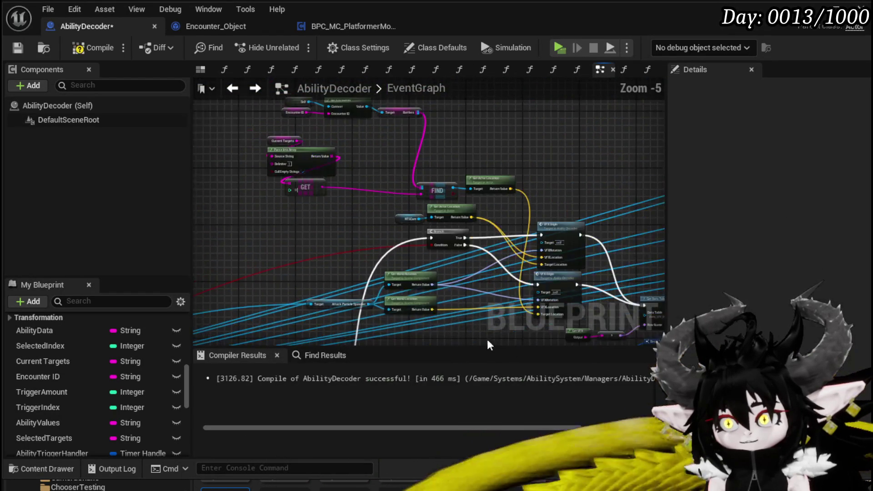
drag(489, 345, 403, 252)
scroll(314, 292, up, 2)
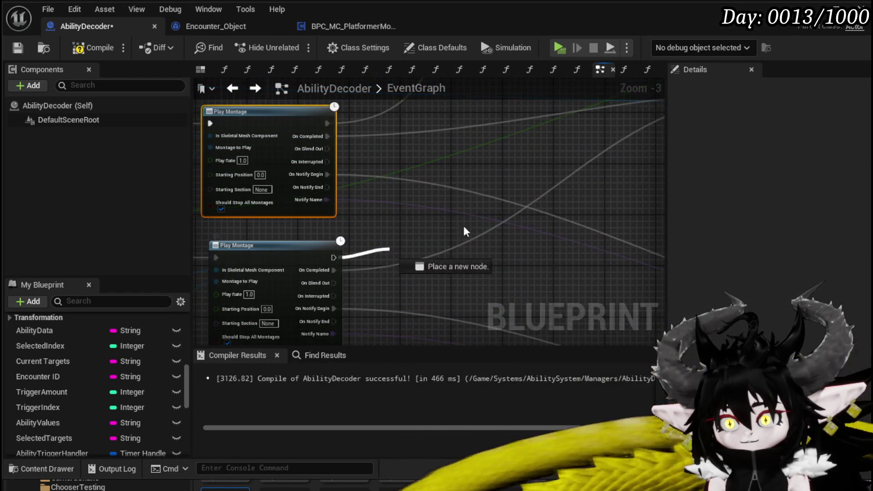
mouse_move(463, 227)
mouse_down()
mouse_move(547, 75)
mouse_move(538, 164)
mouse_move(593, 159)
mouse_up()
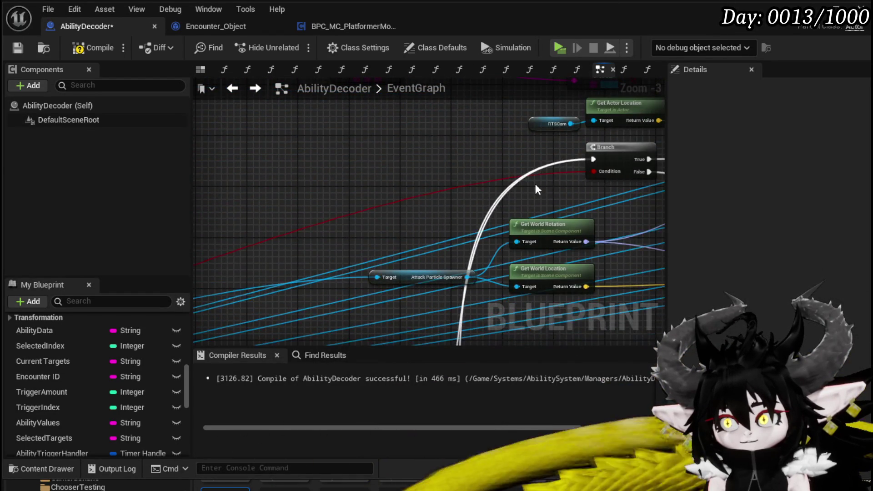
Select the MC_AbilityVFXAttack custom event and frame the whole teal VFX comment.
scroll(536, 187, down, 2)
scroll(421, 195, up, 1)
mouse_move(421, 195)
mouse_down()
mouse_move(243, 137)
mouse_move(405, 165)
mouse_move(386, 250)
mouse_up()
scroll(327, 150, down, 2)
scroll(386, 250, up, 5)
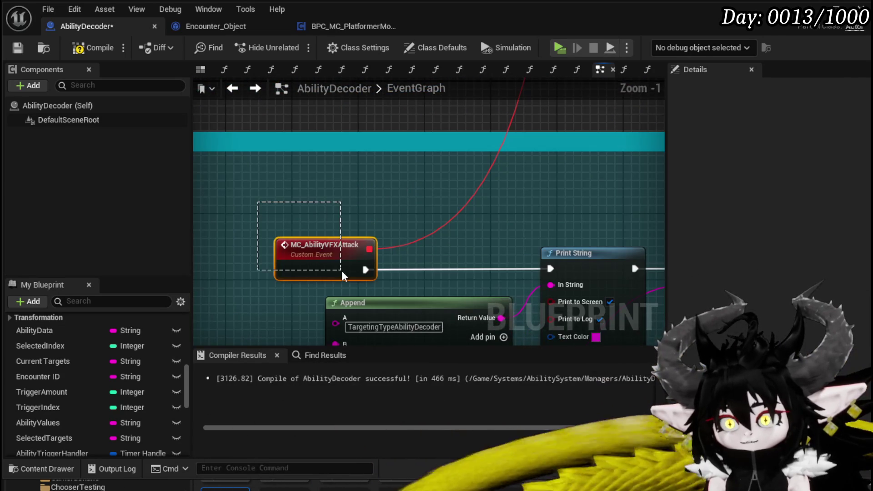
drag(342, 271, 342, 271)
scroll(288, 219, down, 4)
mouse_move(288, 219)
mouse_down()
mouse_move(464, 197)
mouse_move(498, 218)
mouse_up()
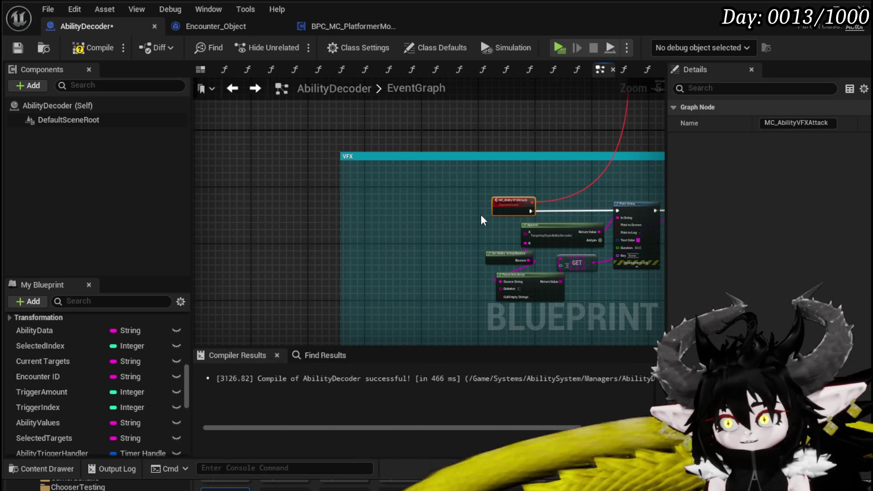
scroll(501, 211, down, 2)
drag(420, 210, 381, 210)
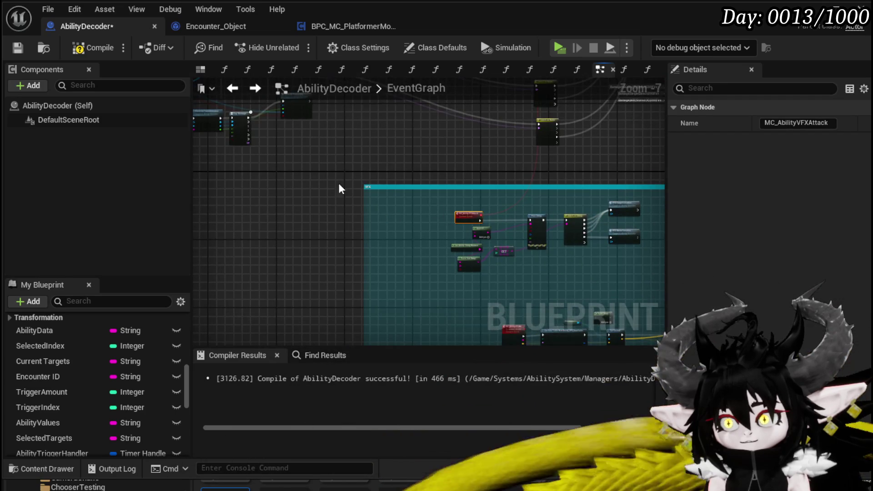
scroll(340, 189, up, 4)
In ExecuteTimedVFX, add a Create Event node wired to Set Timer by Event's Event pin.
double_click(473, 184)
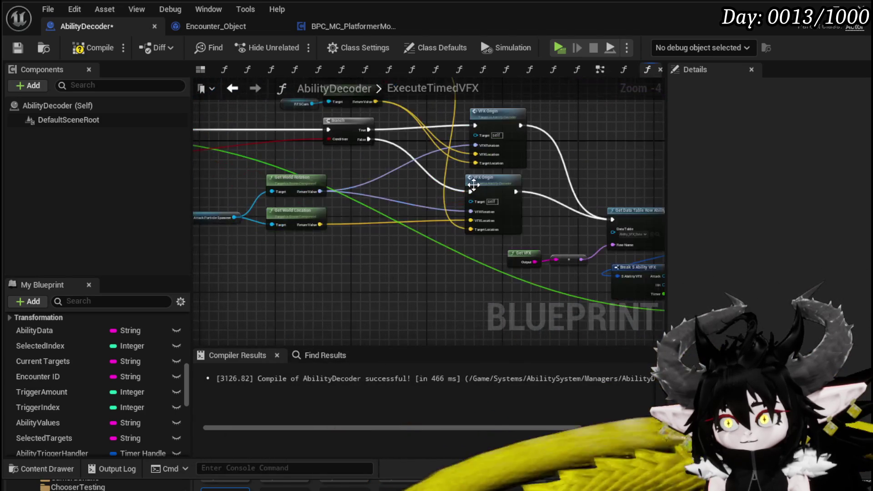
drag(473, 184, 391, 186)
scroll(514, 220, up, 3)
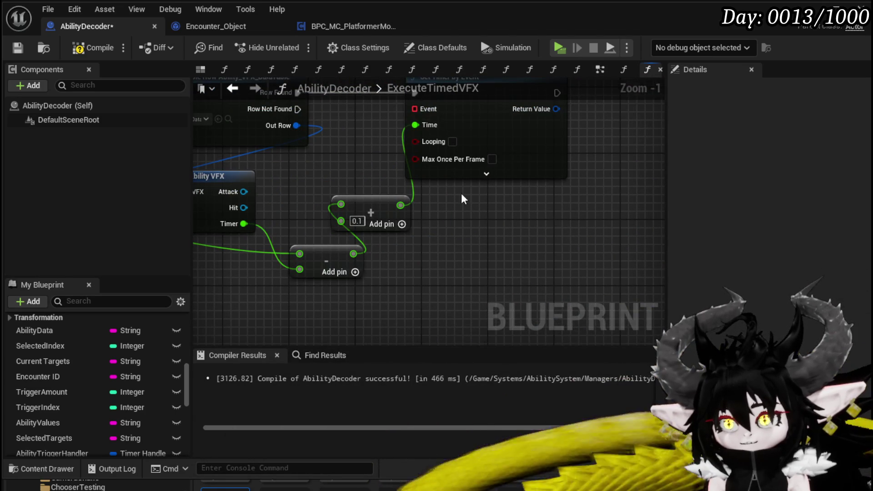
drag(414, 109, 406, 257)
text(Cr)
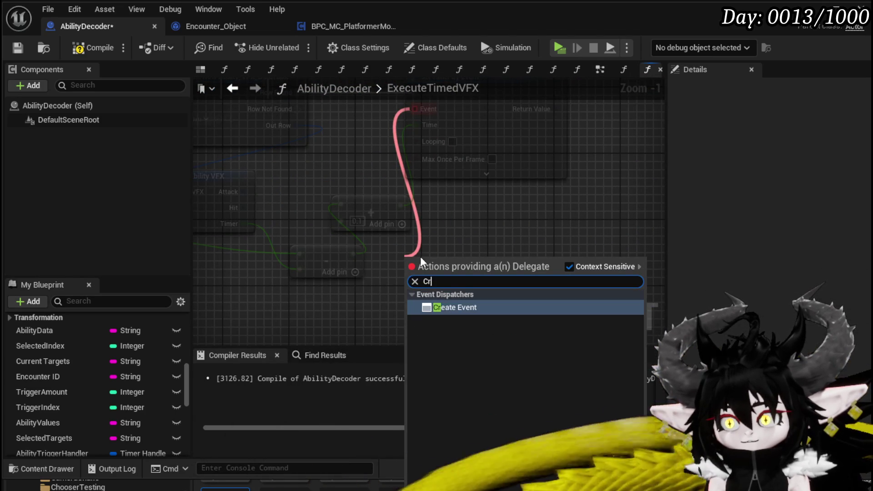
text(eate)
key(Return)
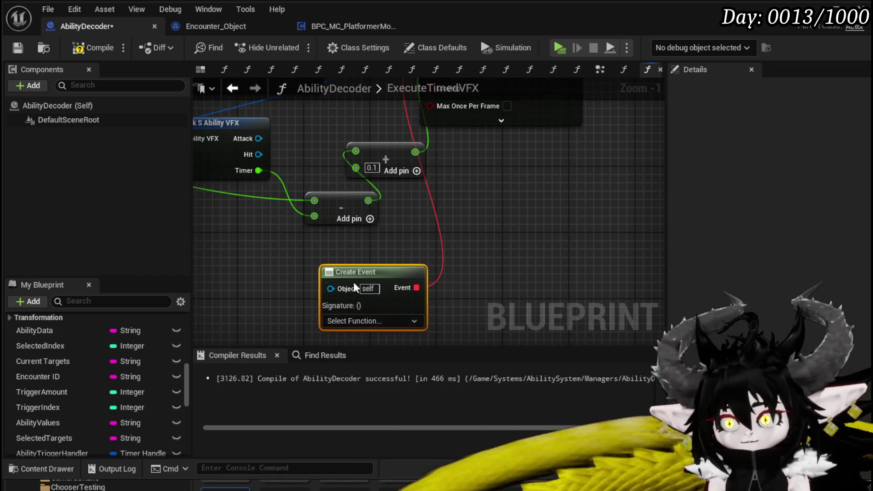
Bind the Create Event node to MC_AbilityVFXAttack via its Select Function list.
click(361, 318)
text(V)
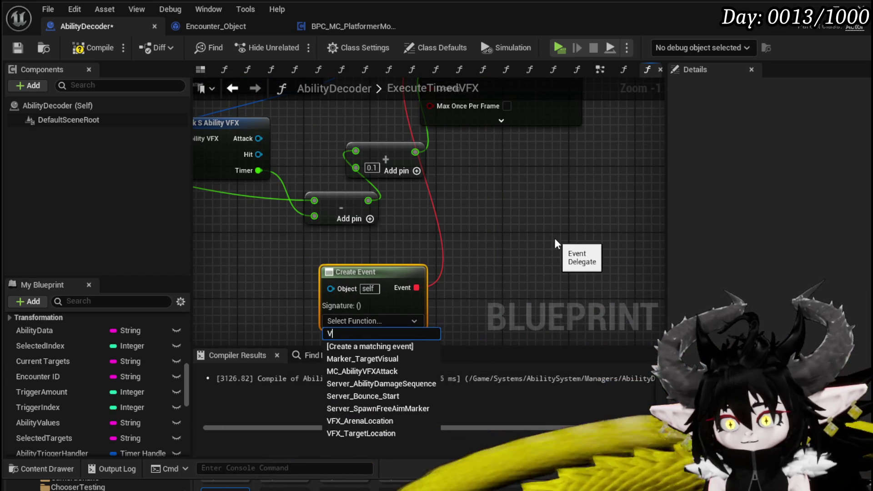
text(FX)
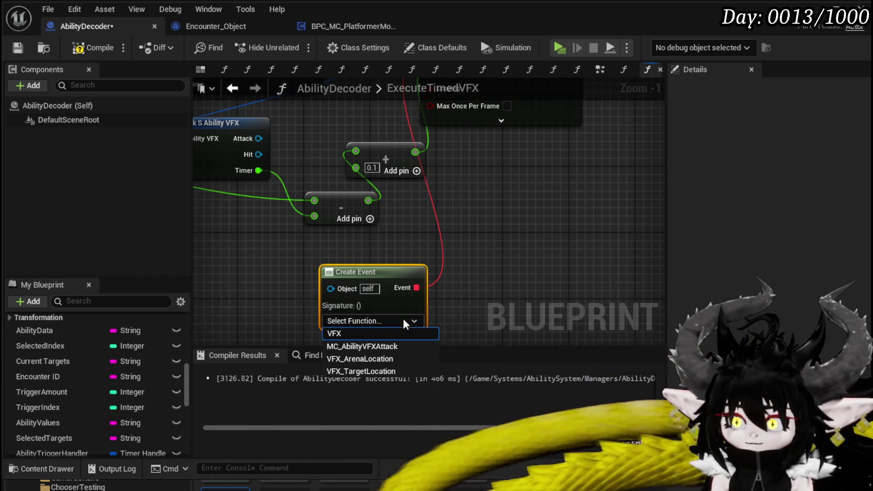
click(397, 348)
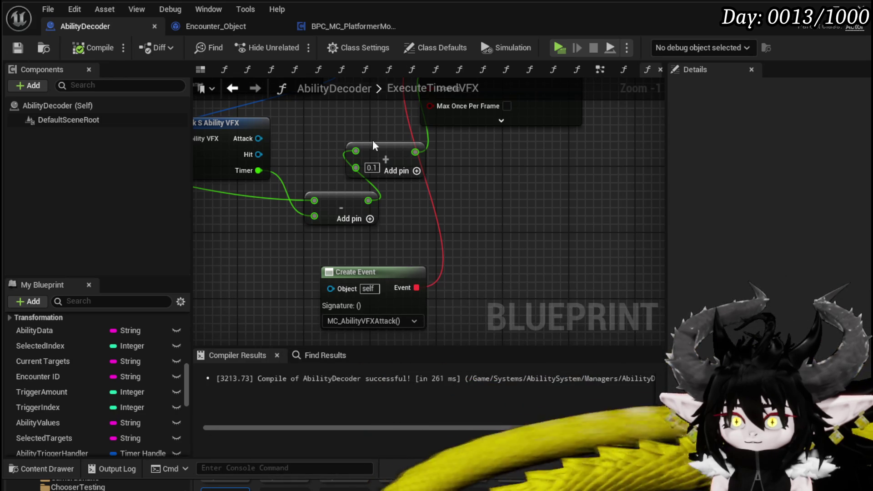
double_click(479, 89)
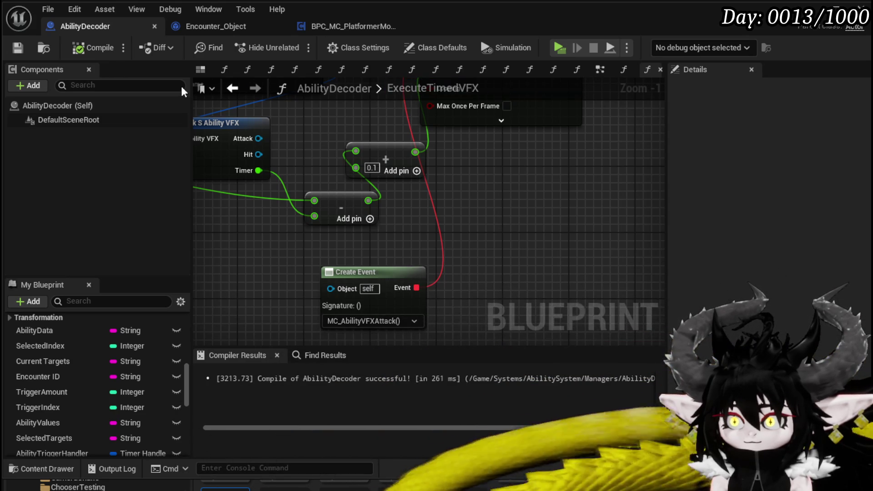
scroll(429, 195, down, 5)
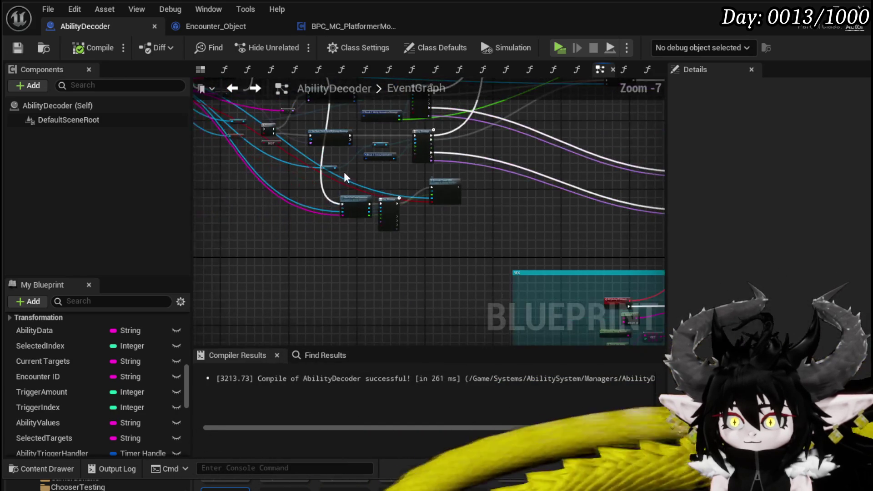
scroll(494, 301, up, 2)
drag(493, 302, 470, 253)
scroll(297, 235, up, 1)
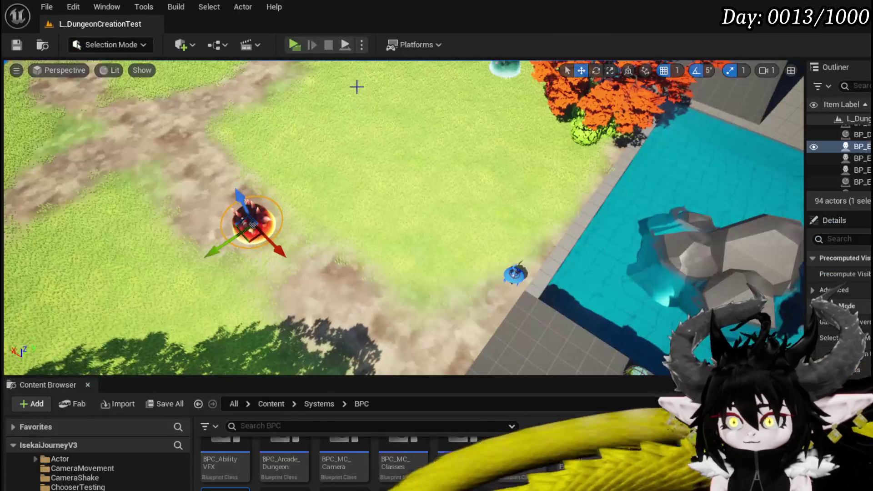
Run a standalone playtest, walk into the spiked slime, play the buff card, then end the session.
click(302, 46)
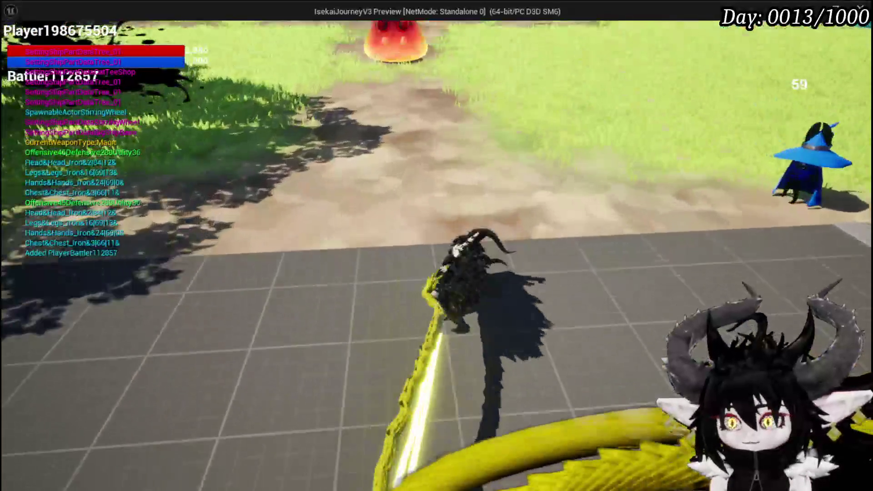
key(w)
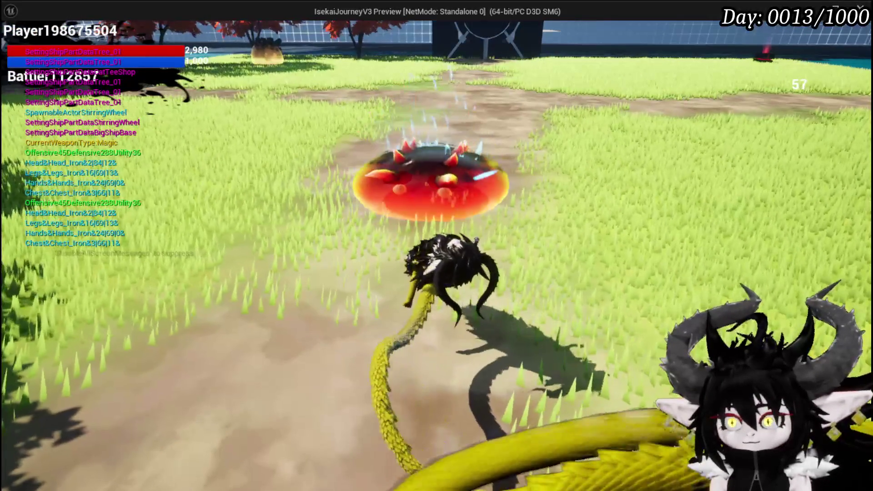
key(w)
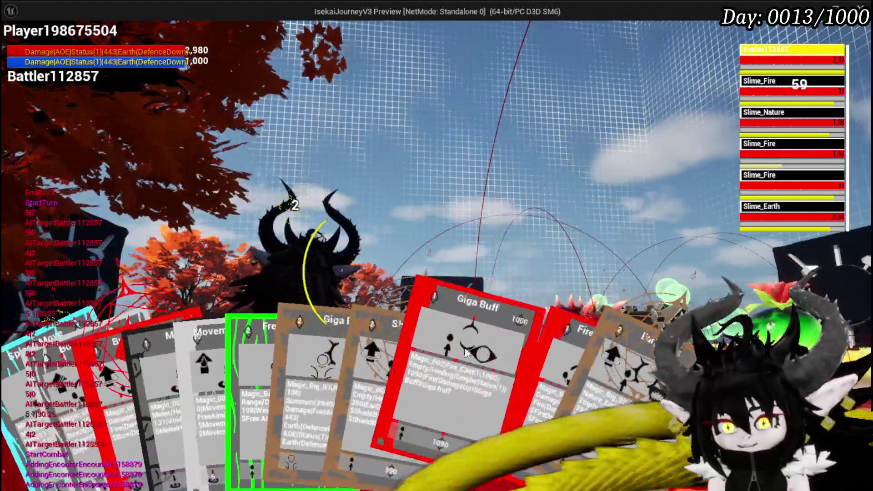
click(320, 369)
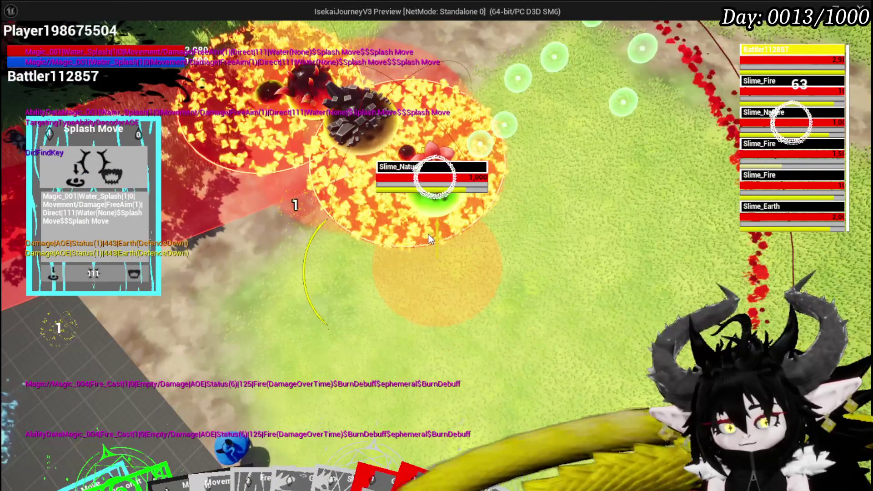
key(alt+Tab)
key(Escape)
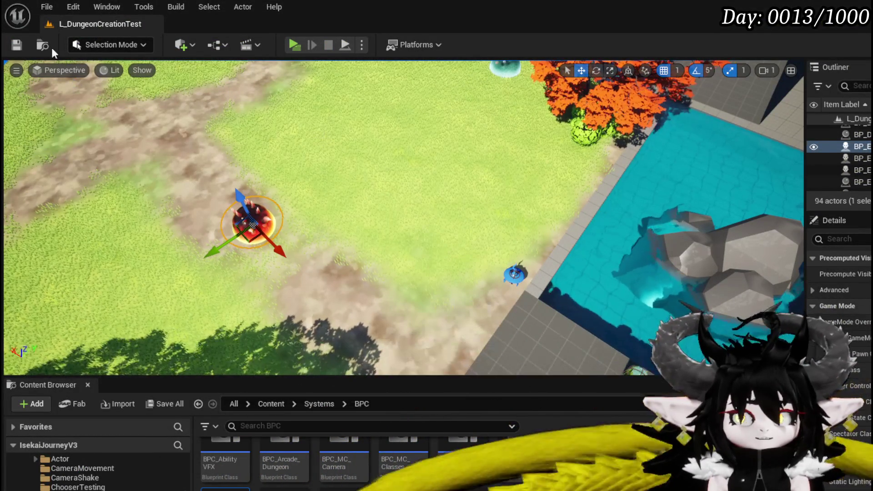
Save all assets and inspect the Execute Timed VFX call's inputs in AbilityDecoder's EventGraph.
key(ctrl+s)
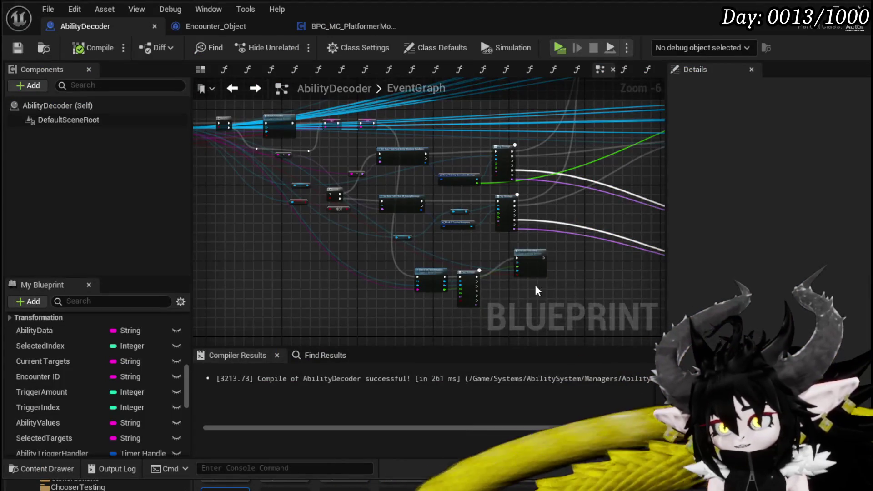
scroll(443, 272, up, 3)
mouse_move(443, 272)
mouse_down()
mouse_move(542, 258)
mouse_move(259, 287)
mouse_move(468, 262)
mouse_move(408, 233)
mouse_move(513, 215)
mouse_up()
scroll(303, 275, down, 3)
scroll(470, 243, up, 3)
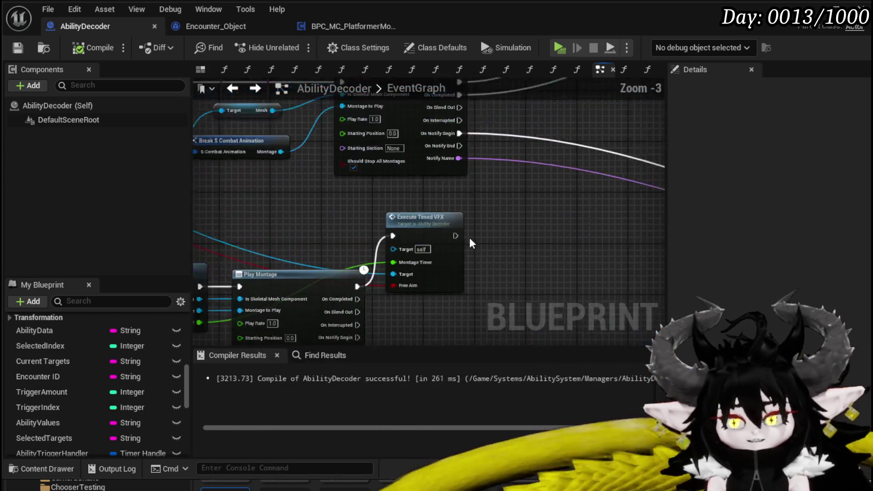
scroll(470, 243, up, 1)
mouse_move(470, 244)
mouse_down()
mouse_move(569, 195)
mouse_move(477, 91)
mouse_move(296, 180)
mouse_move(503, 189)
mouse_move(388, 190)
mouse_move(451, 300)
mouse_move(413, 241)
mouse_move(498, 241)
mouse_move(403, 224)
mouse_move(516, 247)
mouse_move(512, 232)
mouse_move(540, 165)
mouse_move(379, 237)
mouse_move(408, 312)
mouse_move(373, 237)
mouse_move(530, 259)
mouse_move(314, 241)
mouse_up()
click(530, 236)
Move the SET InAnimation node left toward the Hit Ability Visual Sequence call.
scroll(416, 171, down, 2)
scroll(498, 242, up, 2)
scroll(378, 236, down, 4)
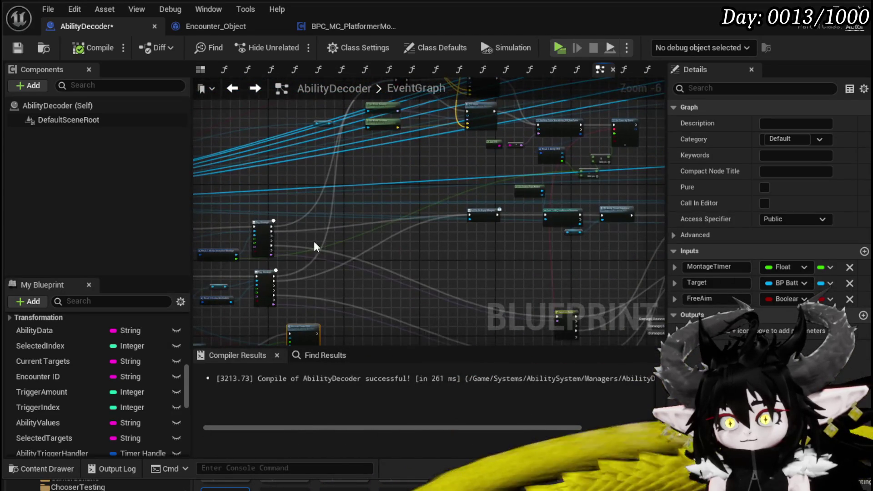
scroll(305, 228, up, 3)
scroll(305, 226, down, 2)
mouse_move(467, 244)
mouse_down()
mouse_move(483, 238)
mouse_move(402, 223)
mouse_move(320, 250)
mouse_up()
drag(496, 254, 288, 238)
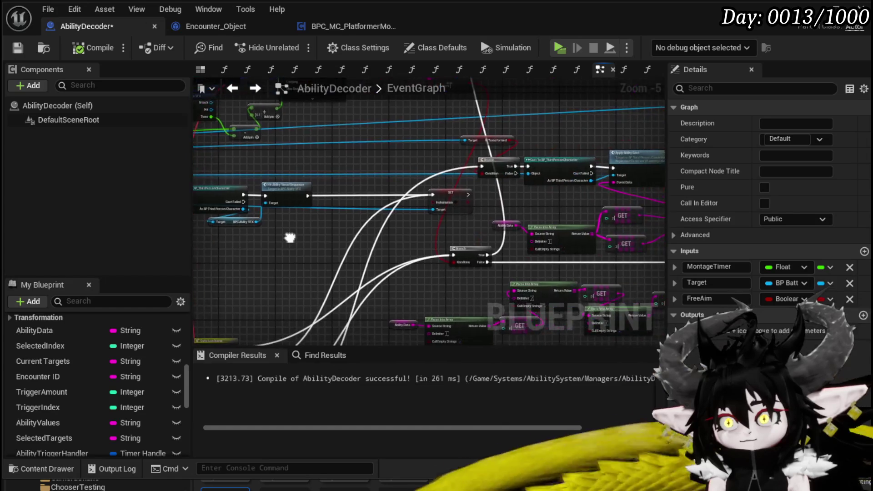
mouse_move(513, 206)
mouse_down()
mouse_move(421, 206)
mouse_move(547, 223)
mouse_up()
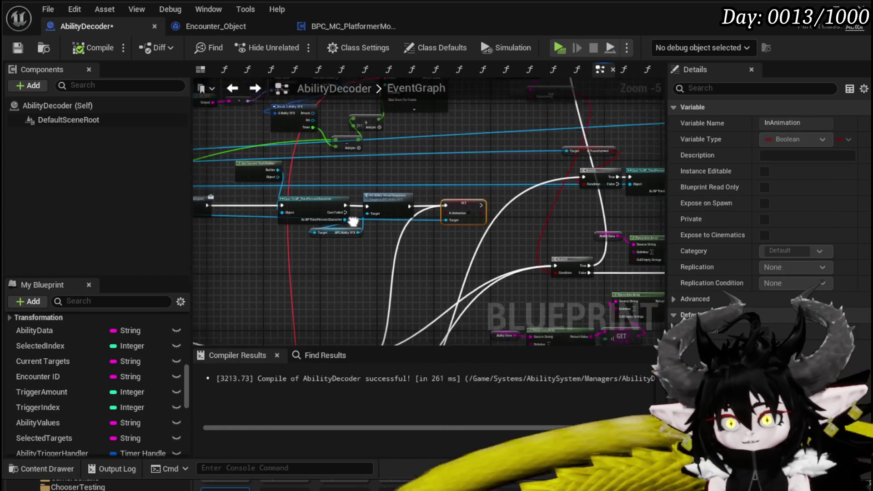
drag(541, 191, 549, 184)
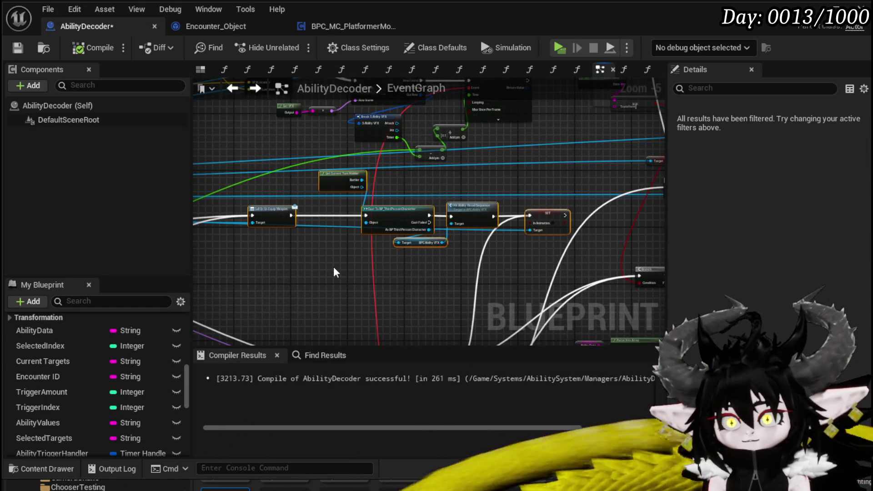
scroll(334, 266, down, 2)
scroll(406, 248, up, 4)
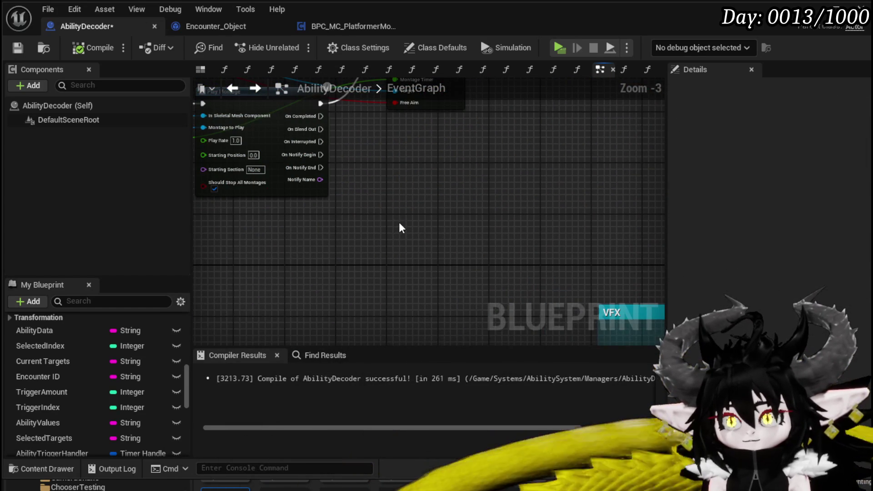
Delete the Call On Un Equip Weapon node from the cast chain.
scroll(346, 227, down, 1)
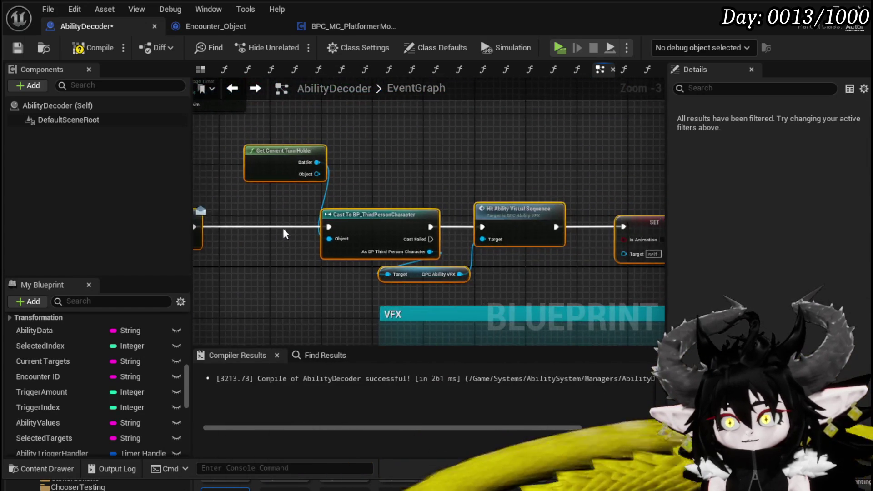
scroll(319, 227, down, 2)
scroll(346, 232, up, 2)
right_click(345, 233)
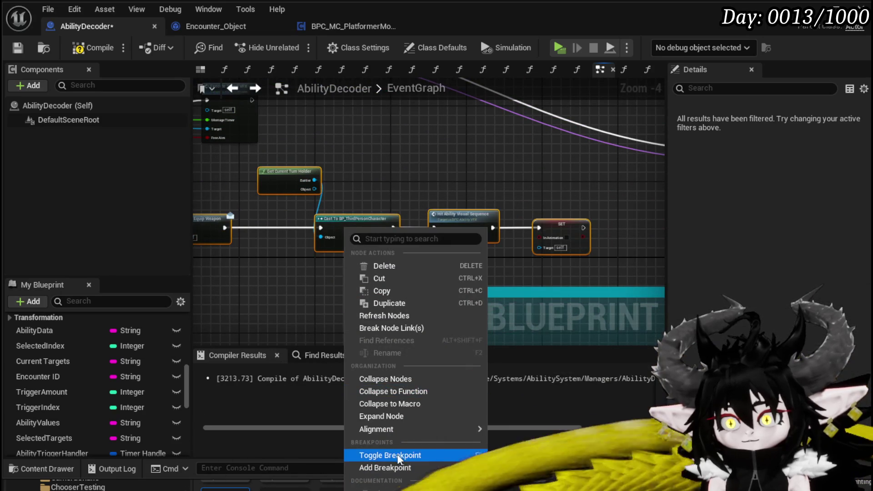
mouse_move(262, 197)
mouse_down()
mouse_move(373, 208)
mouse_move(364, 209)
mouse_move(405, 222)
mouse_up()
drag(336, 246, 383, 246)
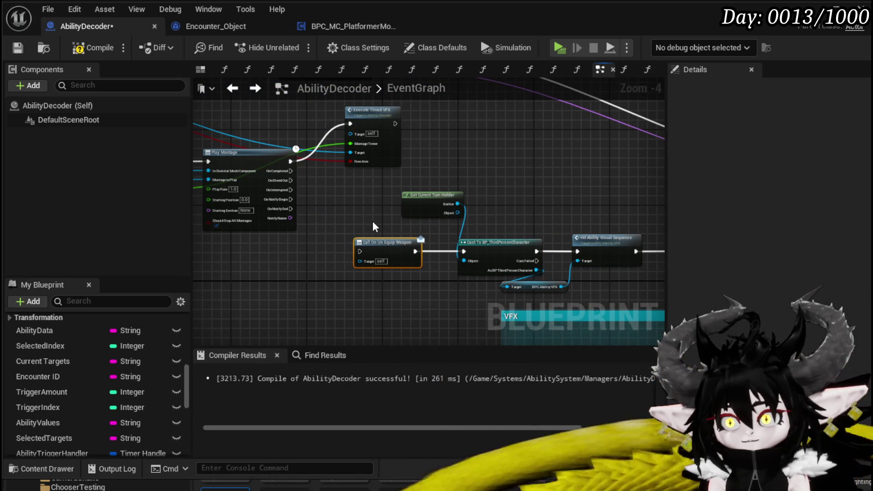
key(Delete)
Wire the SET node's Target and collapse the selected nodes into a CompleteAnimation function.
drag(414, 272, 268, 269)
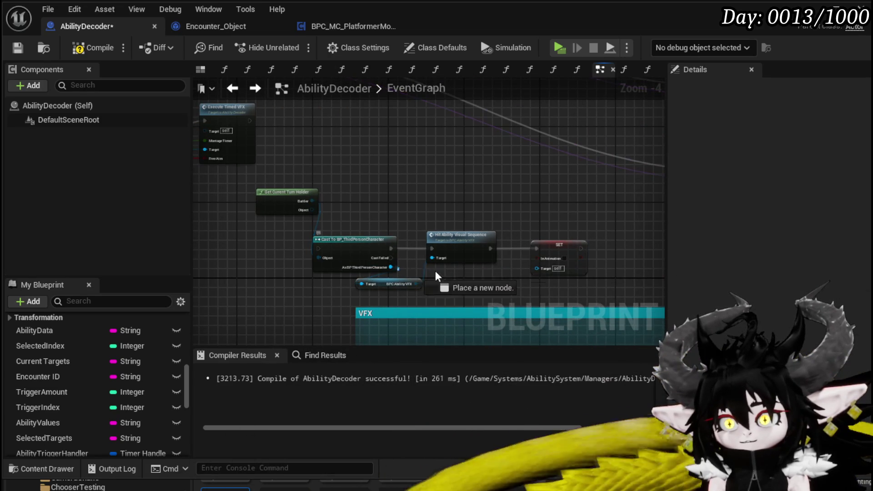
drag(537, 270, 539, 269)
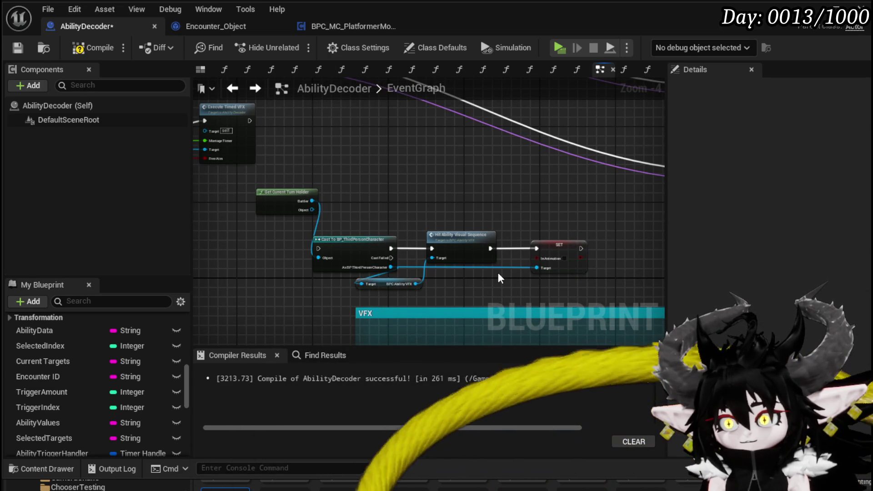
click(316, 211)
right_click(568, 254)
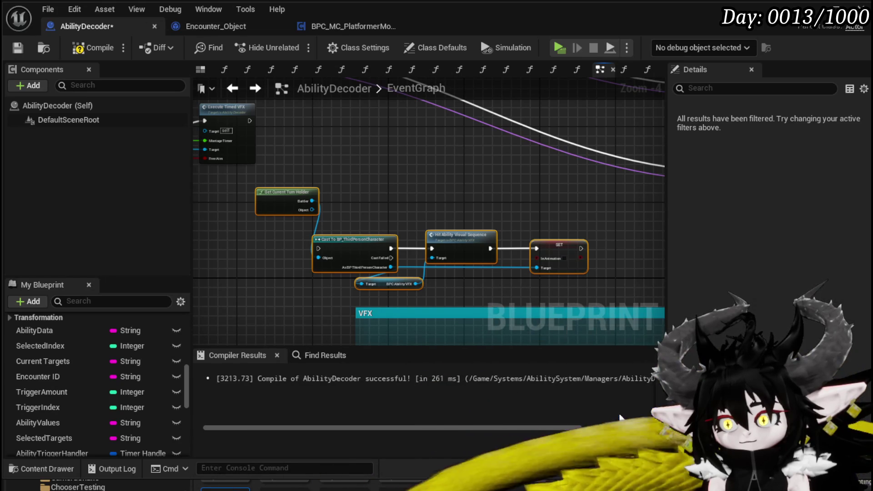
click(604, 374)
text(CompleteAnimation)
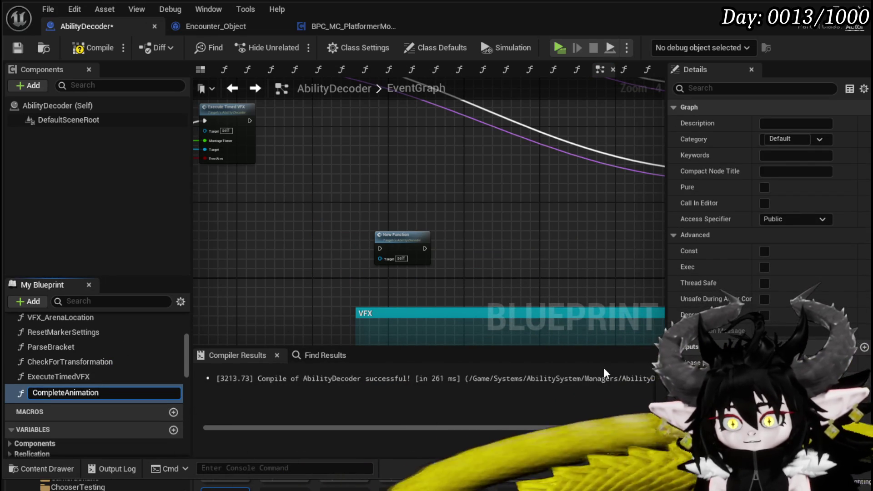
Compile the blueprint with CompleteAnimation called from Play Montage's On Completed.
drag(419, 200, 564, 281)
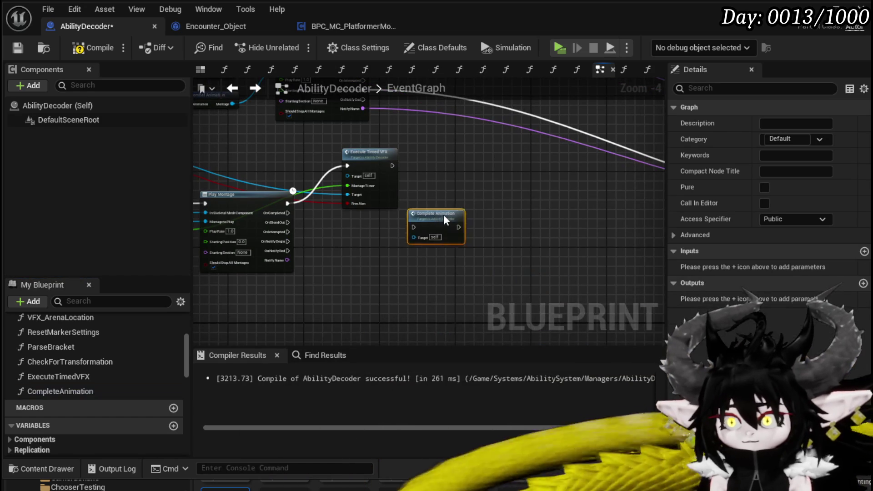
scroll(291, 219, up, 3)
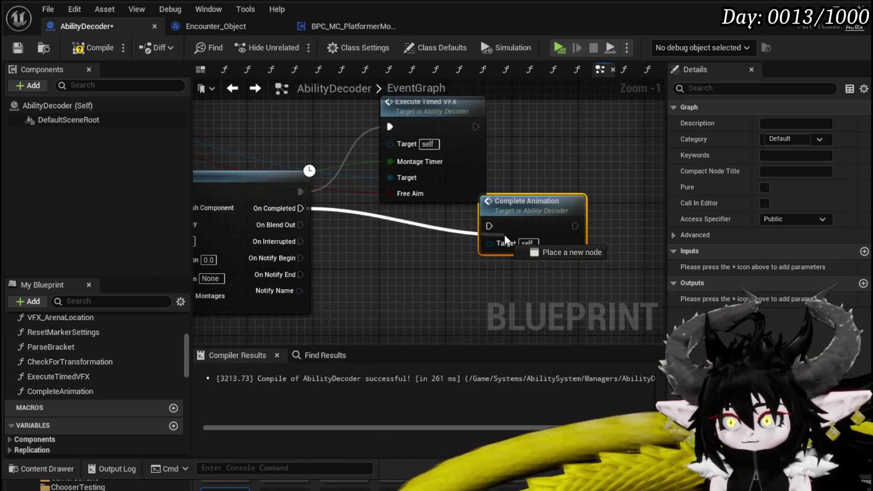
scroll(266, 285, down, 6)
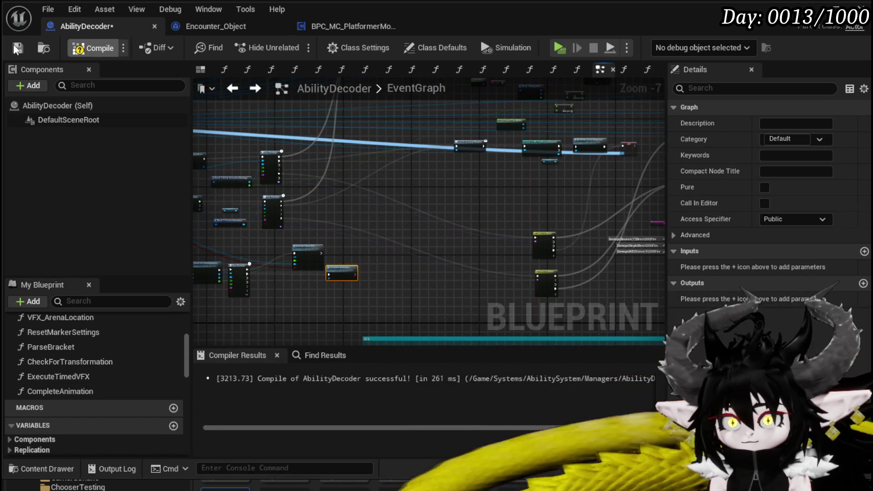
click(13, 44)
Place Switch on Name beside Play Montage and connect On Notify Begin to it.
scroll(413, 220, up, 4)
drag(514, 269, 349, 276)
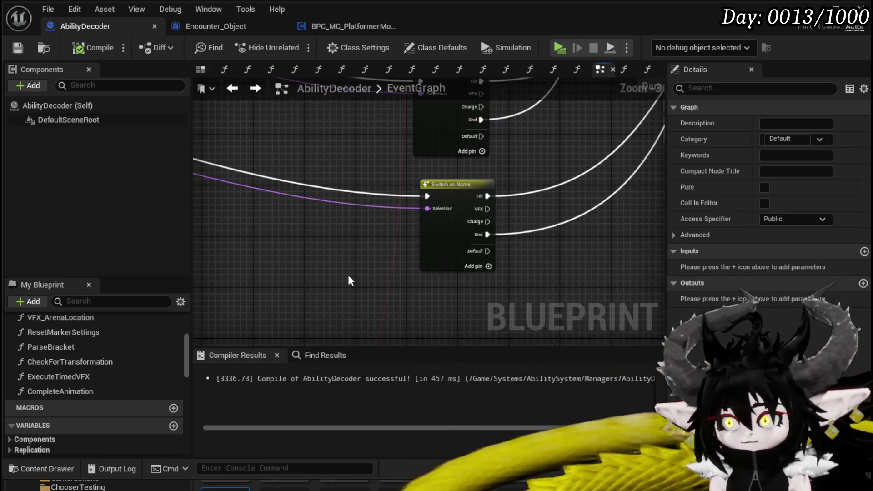
scroll(401, 167, down, 2)
scroll(296, 234, down, 2)
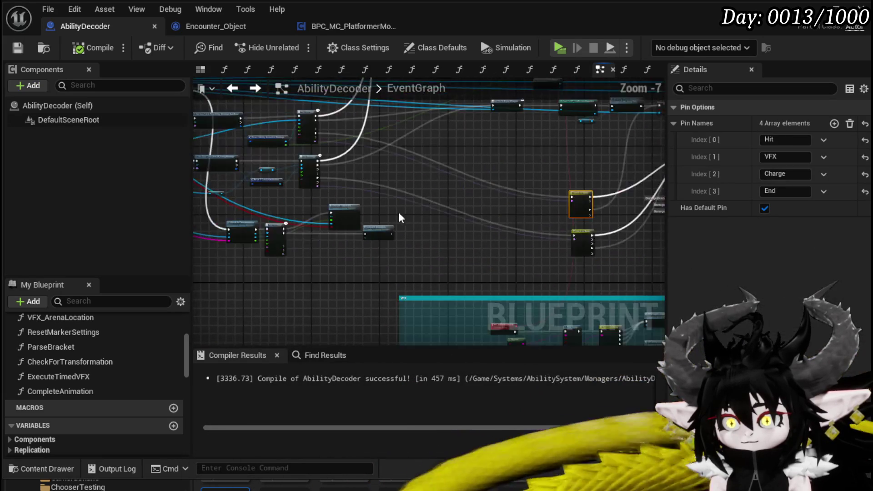
scroll(398, 212, up, 4)
drag(261, 302, 369, 277)
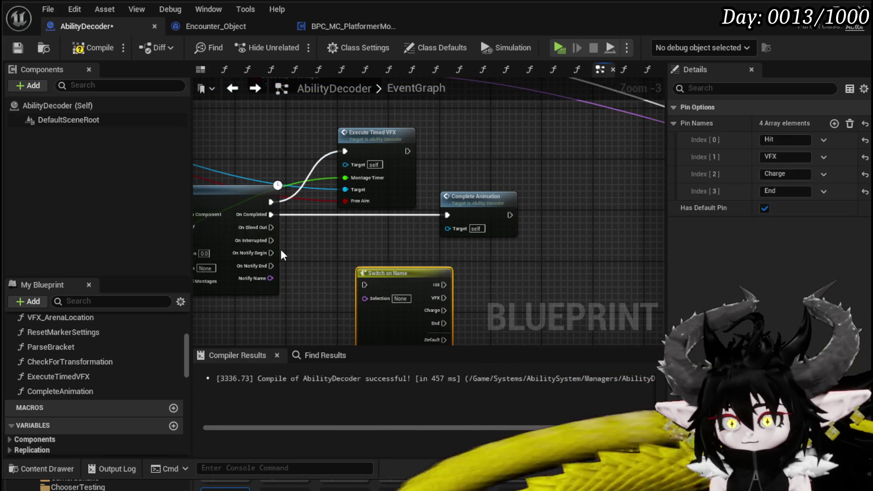
drag(271, 253, 365, 285)
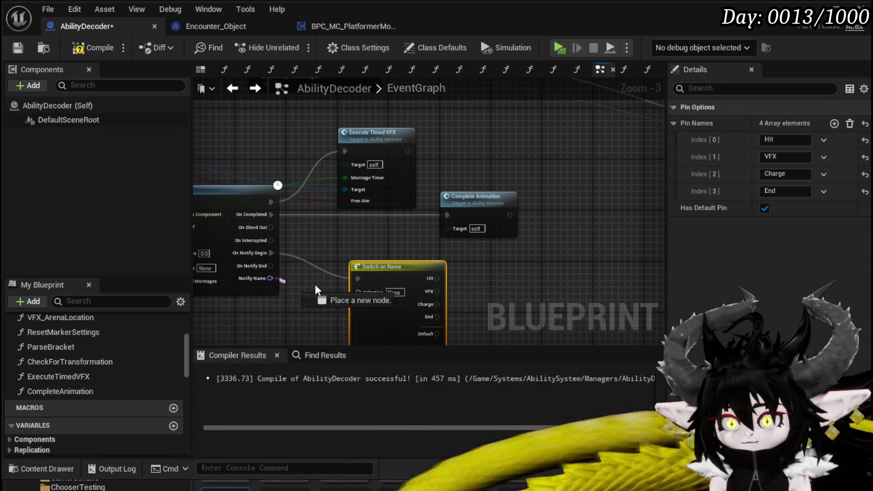
Copy the existing SET InAnimation node and paste it near Switch on Name.
scroll(354, 273, down, 3)
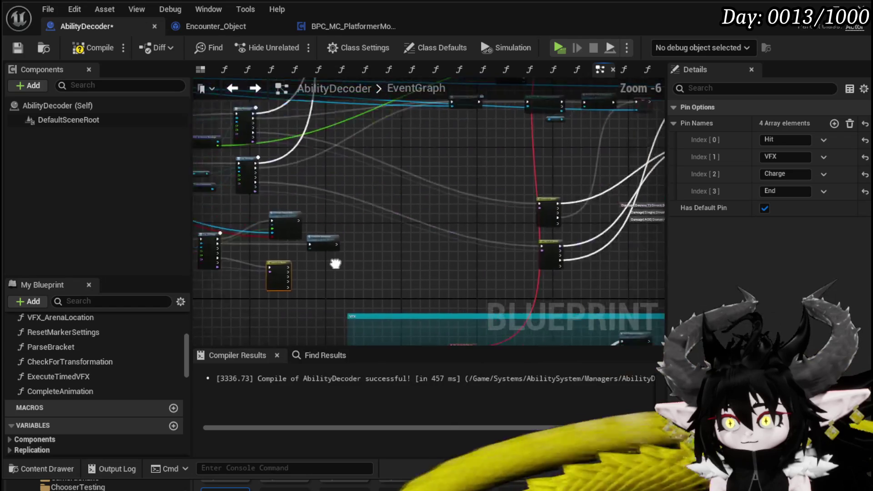
mouse_move(336, 259)
mouse_down()
mouse_move(466, 233)
mouse_move(343, 231)
mouse_move(367, 336)
mouse_up()
scroll(342, 232, up, 2)
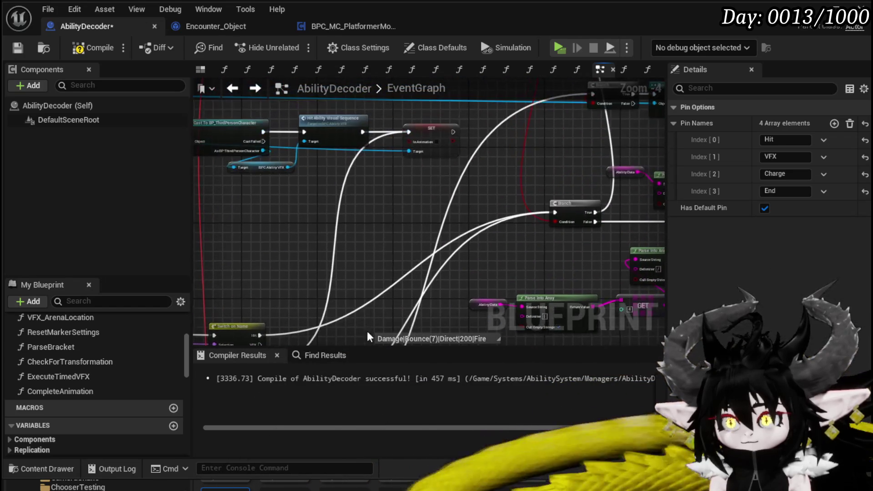
mouse_move(385, 232)
mouse_down()
mouse_move(391, 133)
mouse_move(399, 228)
mouse_move(433, 163)
mouse_up()
drag(432, 162, 432, 160)
drag(311, 236, 456, 243)
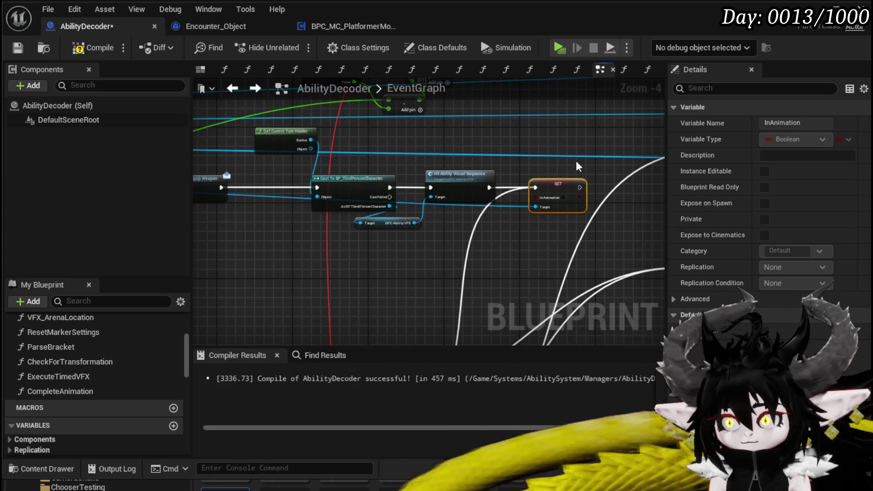
mouse_move(575, 160)
mouse_down()
mouse_move(435, 240)
mouse_move(381, 240)
mouse_up()
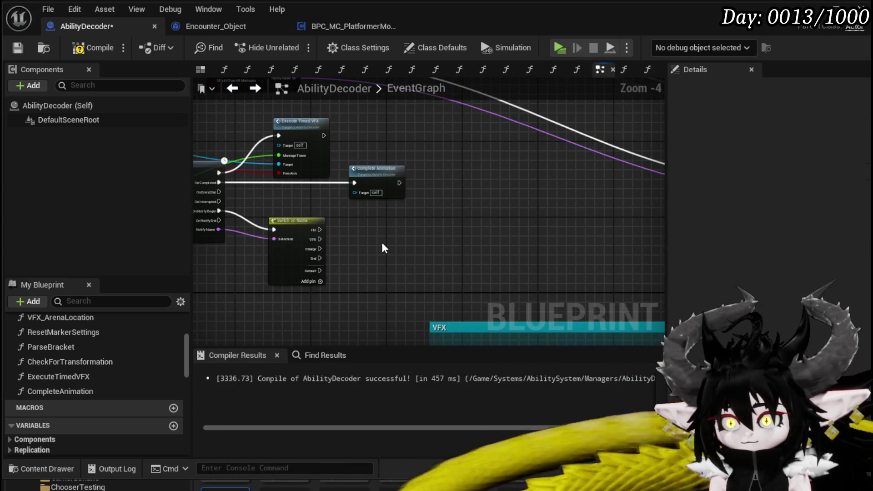
key(ctrl+v)
Connect the End case and a Target to the new SET InAnimation node, then compile.
scroll(350, 248, up, 4)
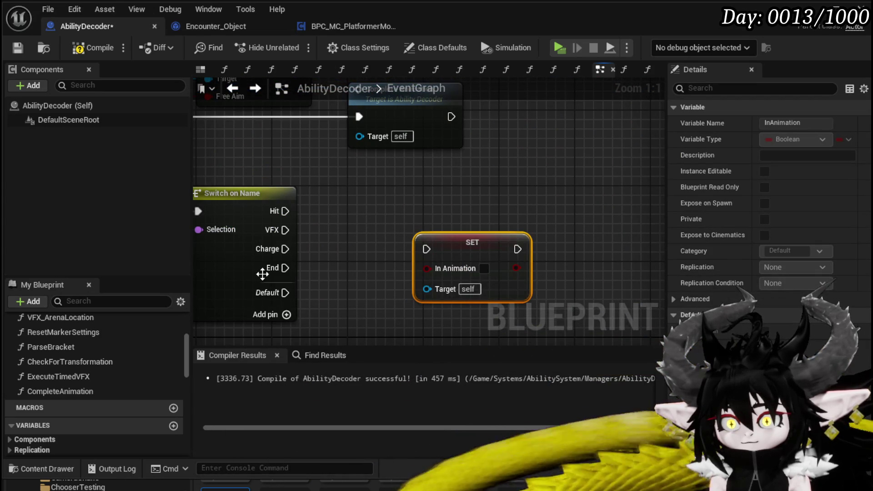
mouse_move(285, 267)
mouse_down()
mouse_move(435, 256)
mouse_move(426, 250)
mouse_move(398, 269)
mouse_up()
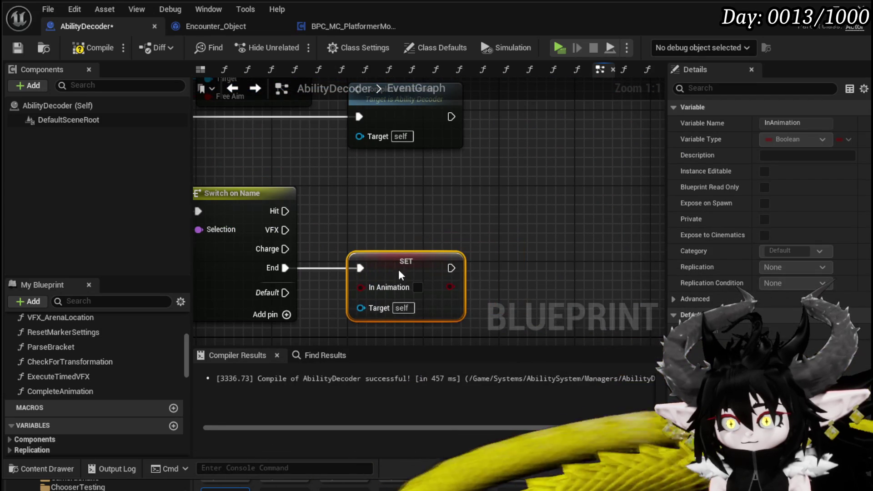
scroll(369, 254, down, 1)
scroll(372, 254, down, 3)
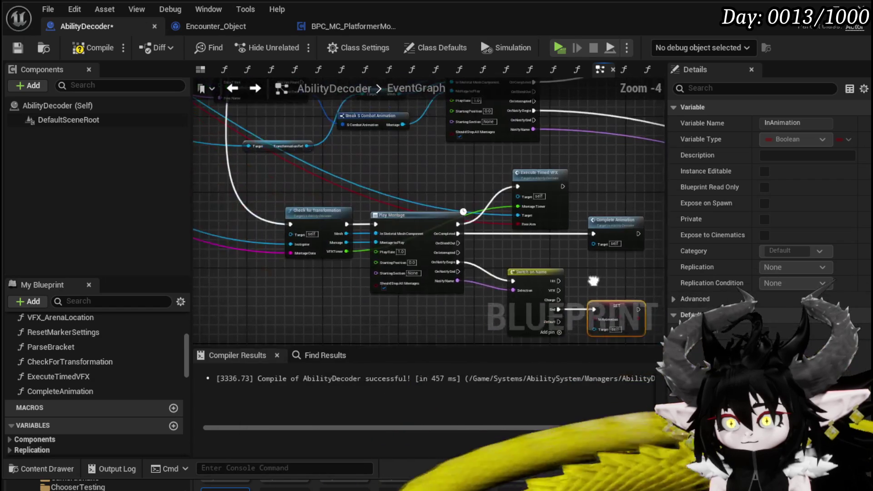
mouse_move(286, 263)
mouse_down()
mouse_move(313, 255)
mouse_move(578, 325)
mouse_up()
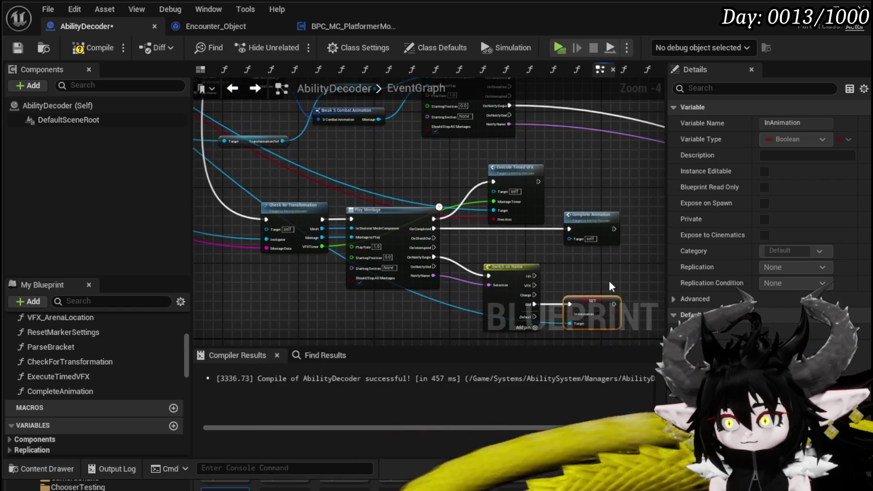
scroll(609, 280, up, 5)
scroll(567, 227, down, 5)
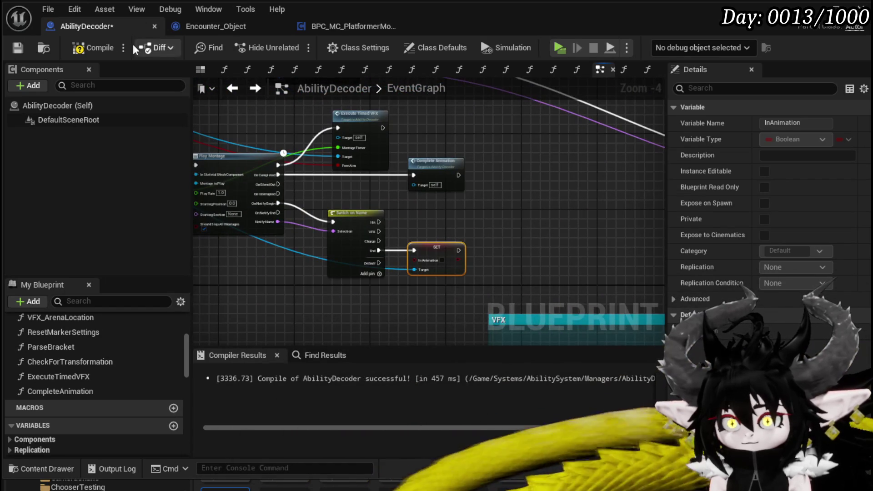
click(93, 48)
Save the blueprint and move the transformation check nodes lower.
click(17, 47)
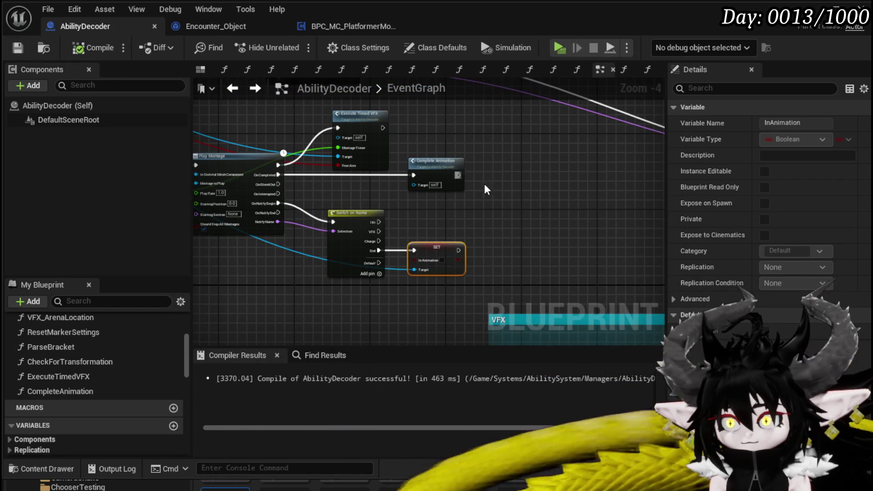
scroll(485, 184, down, 1)
mouse_move(370, 208)
mouse_down()
mouse_move(594, 228)
mouse_move(302, 273)
mouse_up()
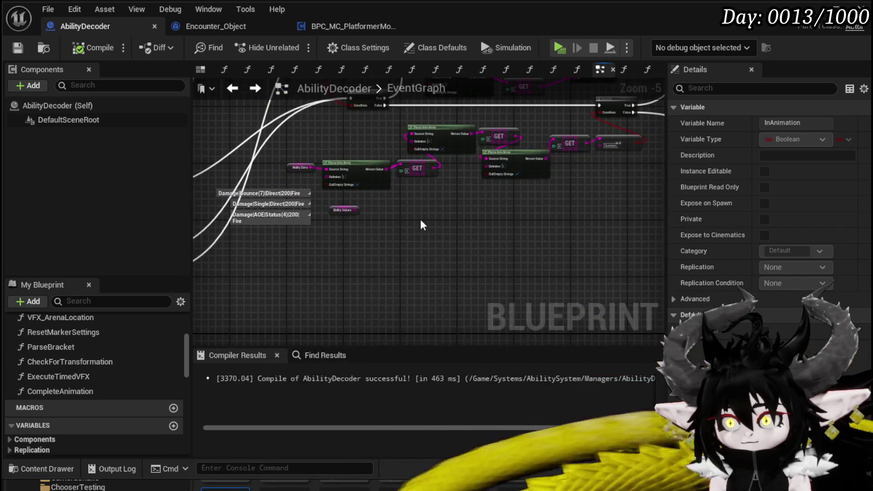
scroll(296, 174, up, 3)
scroll(295, 174, down, 3)
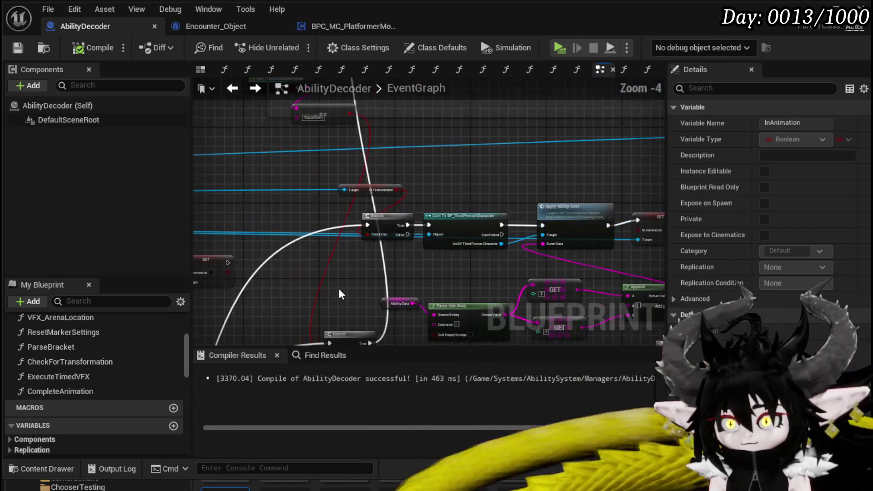
mouse_move(398, 145)
mouse_down()
mouse_move(320, 242)
mouse_move(468, 152)
mouse_up()
scroll(320, 242, up, 4)
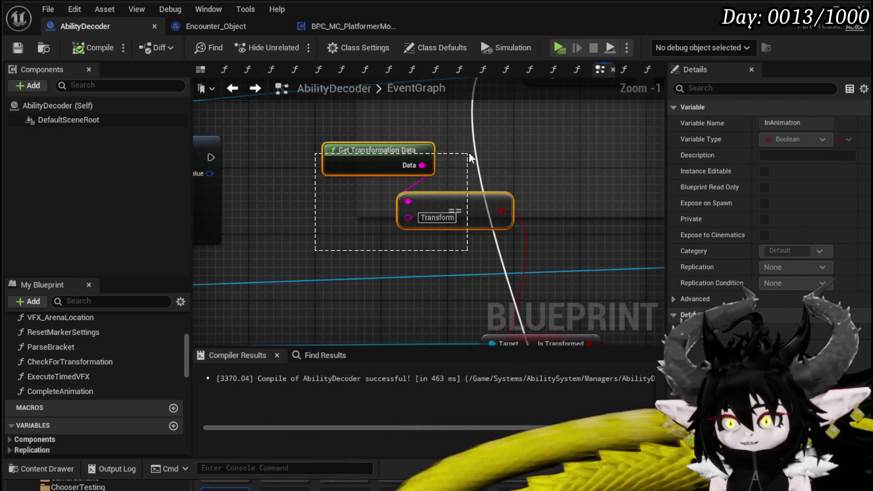
scroll(468, 152, down, 4)
mouse_move(393, 167)
mouse_down()
mouse_move(342, 212)
mouse_move(408, 197)
mouse_up()
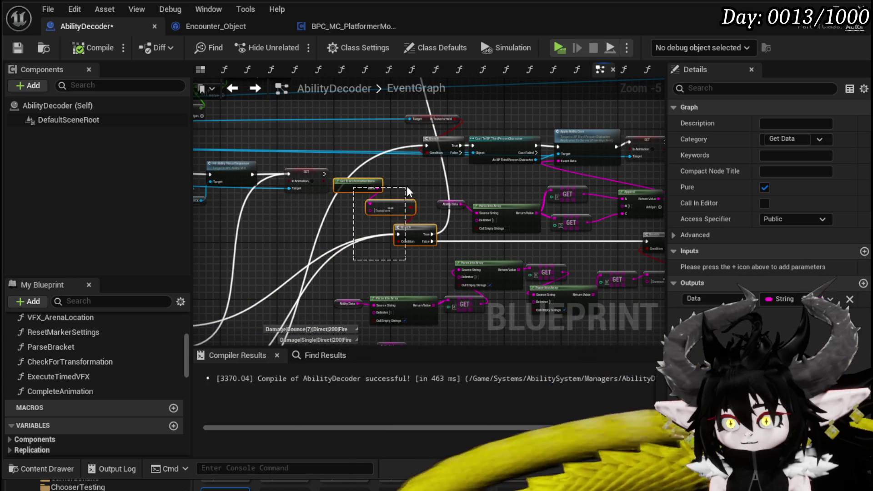
Add the summon Branch to the selection and locate the two Switch on Name nodes.
shift+click(406, 228)
mouse_move(318, 260)
mouse_down()
mouse_move(432, 180)
mouse_move(462, 174)
mouse_up()
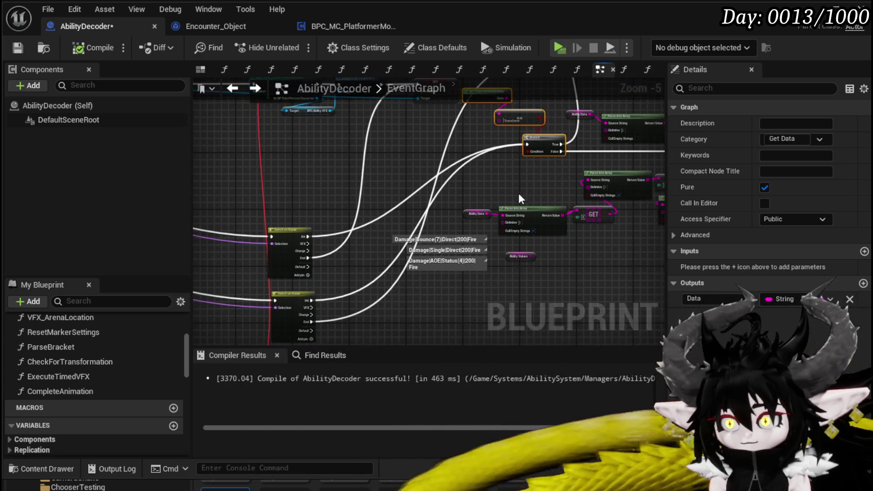
drag(519, 193, 467, 191)
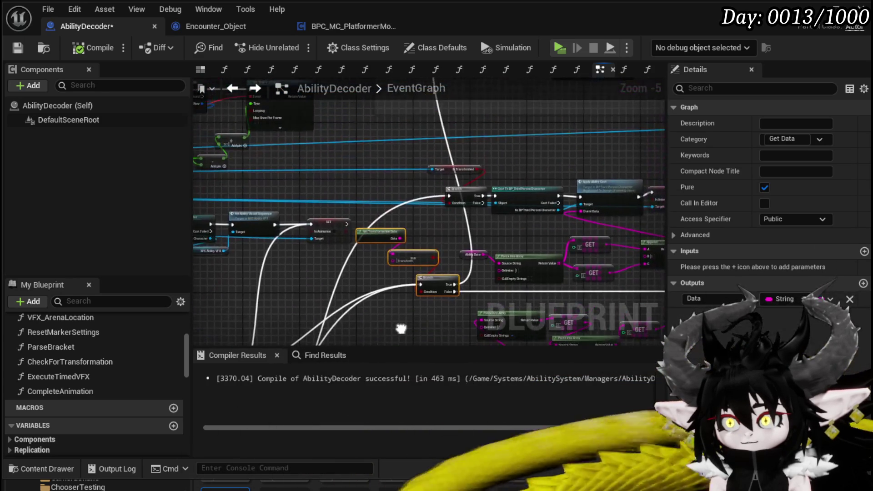
scroll(470, 192, up, 2)
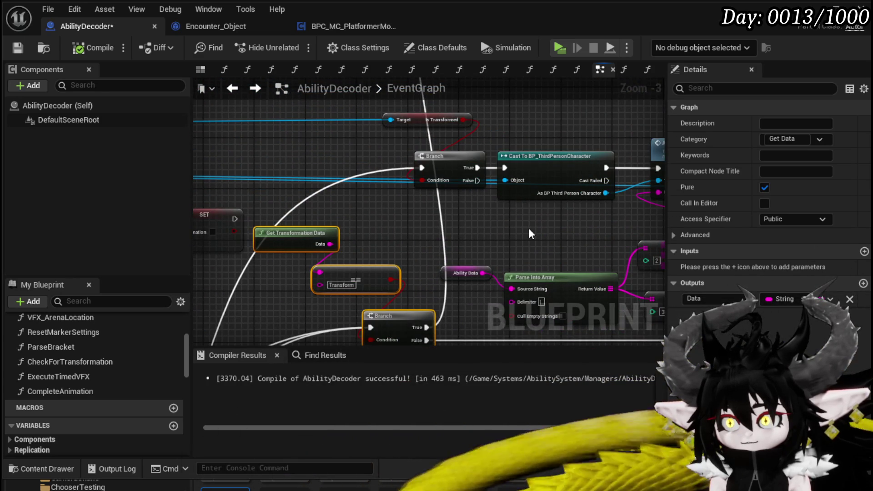
mouse_move(528, 229)
mouse_down()
mouse_move(523, 163)
mouse_move(446, 164)
mouse_move(407, 188)
mouse_move(449, 149)
mouse_move(439, 190)
mouse_move(333, 230)
mouse_move(311, 252)
mouse_up()
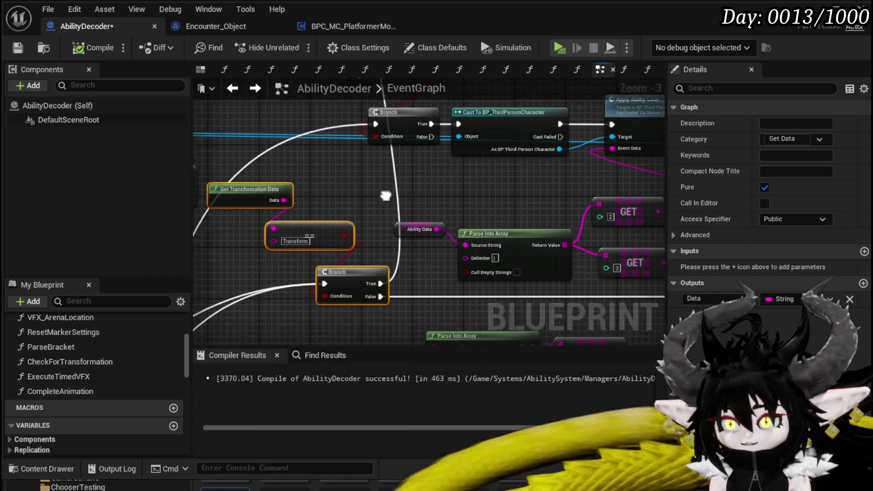
scroll(361, 280, down, 2)
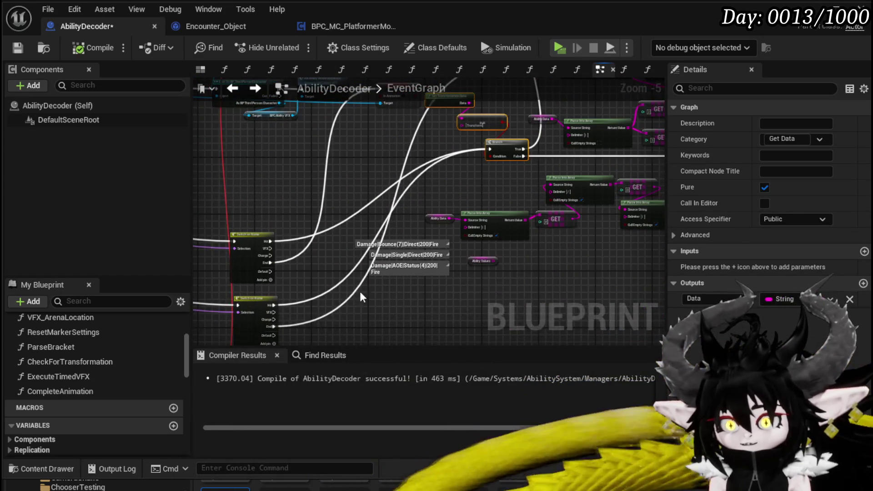
mouse_move(360, 297)
mouse_down()
mouse_move(234, 286)
mouse_move(141, 339)
mouse_up()
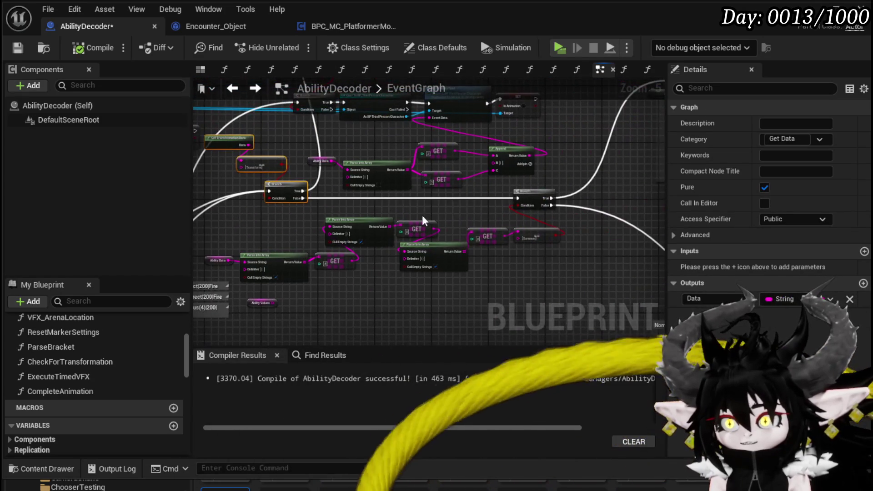
click(444, 199)
scroll(247, 295, up, 3)
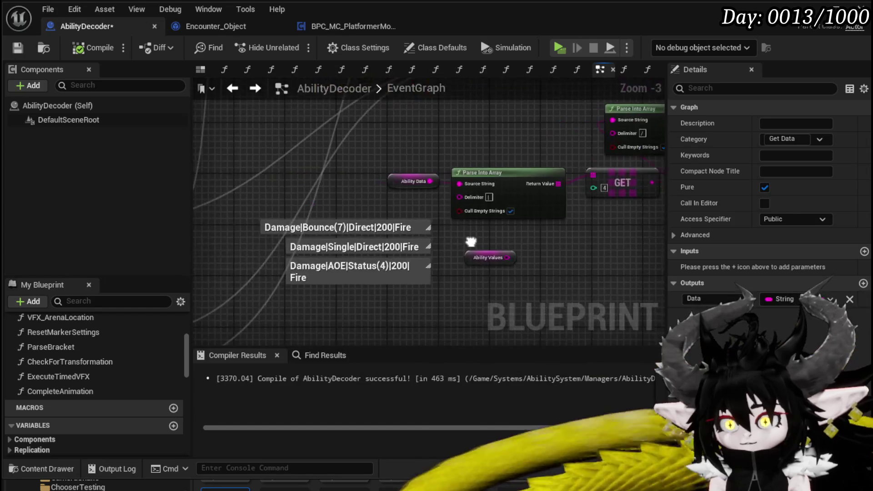
scroll(452, 259, down, 2)
mouse_move(453, 259)
mouse_down()
mouse_move(264, 280)
mouse_move(405, 240)
mouse_move(257, 296)
mouse_move(376, 286)
mouse_move(436, 252)
mouse_move(498, 242)
mouse_up()
Select the Parse Into Array, GET and Summon nodes and paste them beside Switch on Name.
click(348, 200)
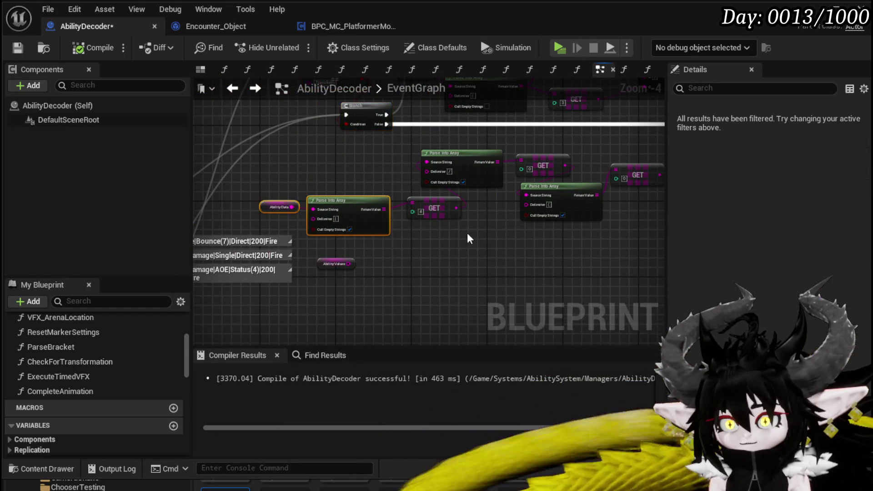
drag(405, 246, 288, 269)
drag(588, 185, 589, 188)
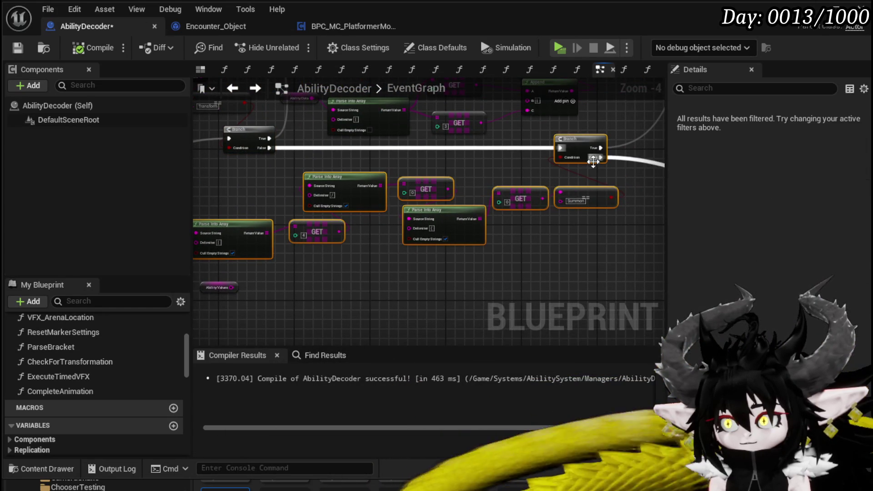
scroll(593, 161, down, 3)
scroll(377, 220, up, 3)
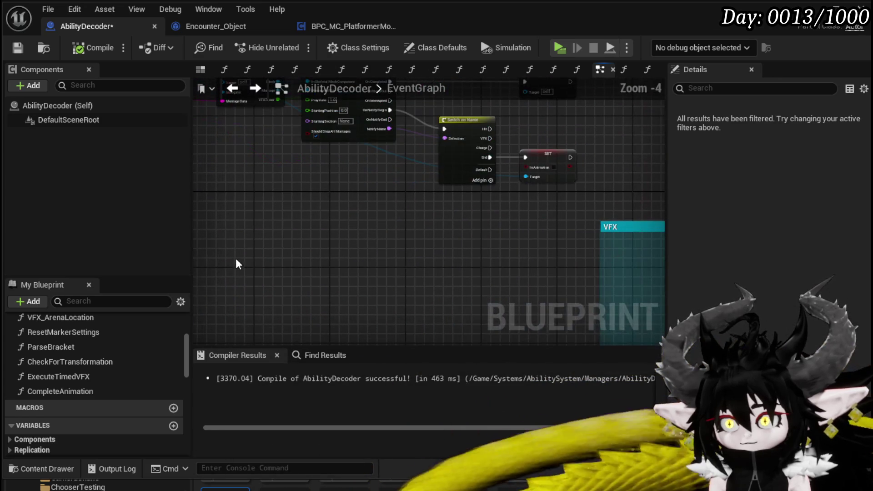
key(ctrl+v)
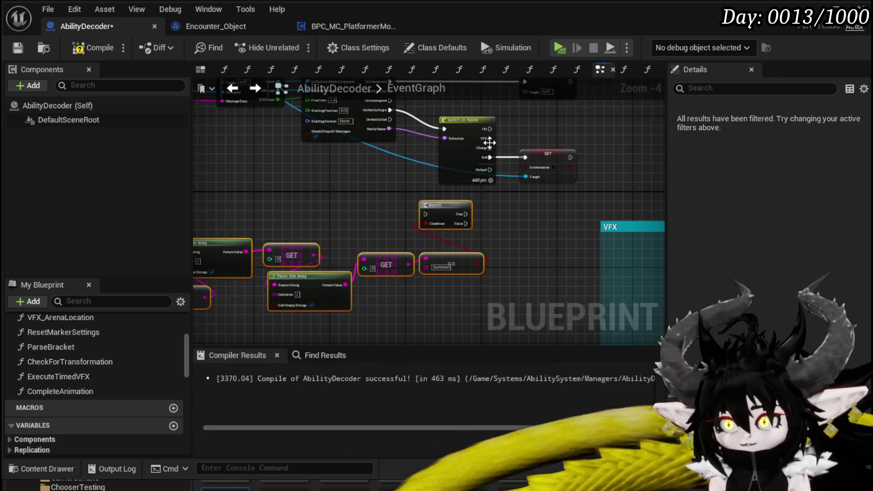
Connect Switch on Name's Hit output to the pasted Branch.
scroll(489, 143, up, 3)
mouse_move(491, 120)
mouse_down()
mouse_move(367, 274)
mouse_move(377, 269)
mouse_up()
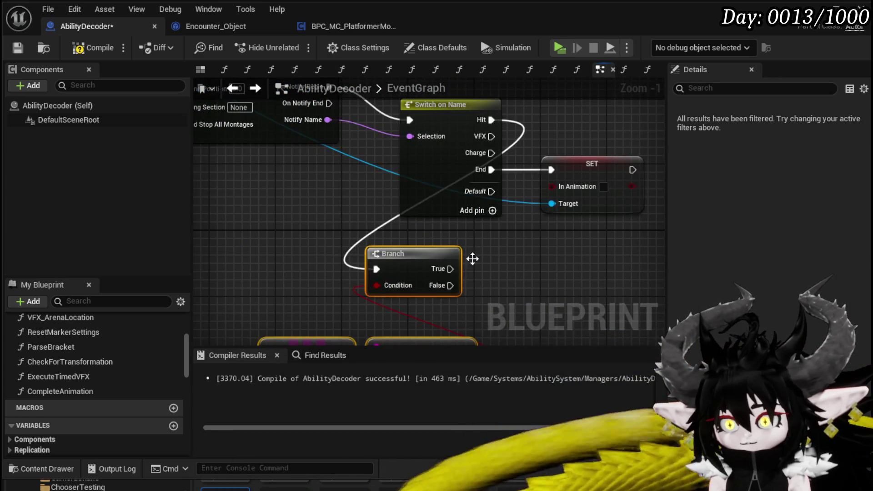
scroll(472, 259, down, 6)
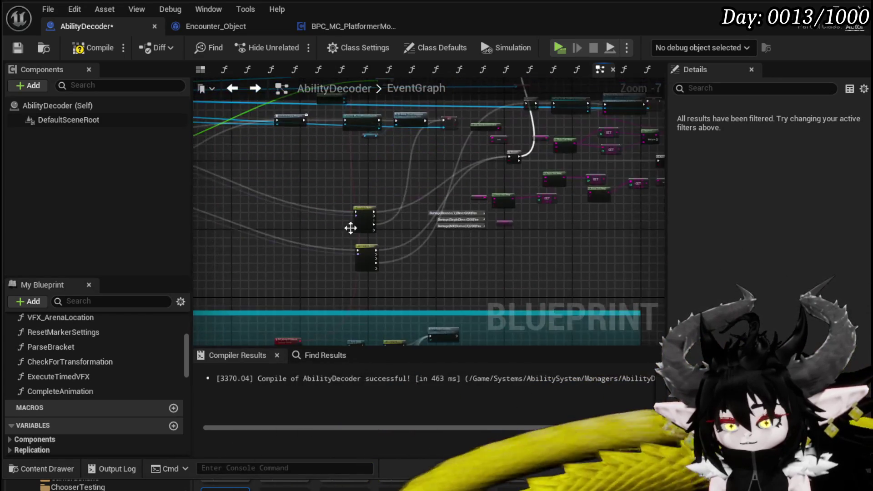
scroll(350, 229, up, 4)
scroll(427, 259, down, 2)
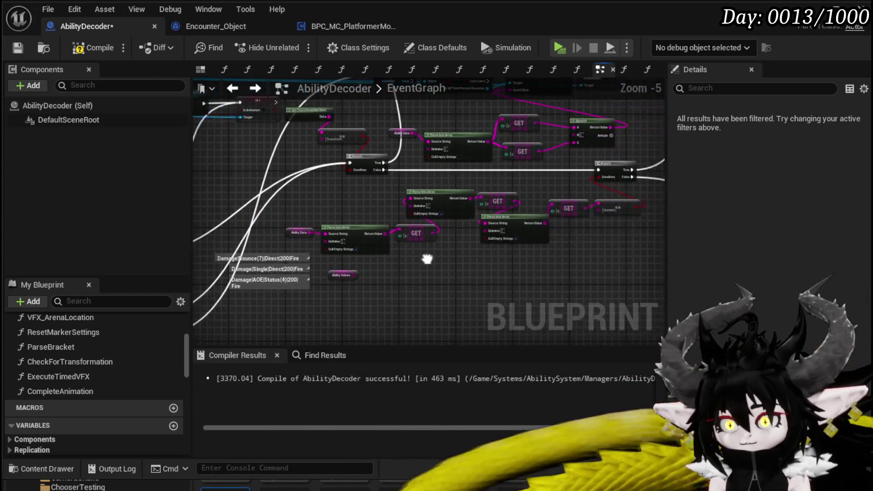
scroll(327, 247, down, 2)
scroll(365, 240, up, 2)
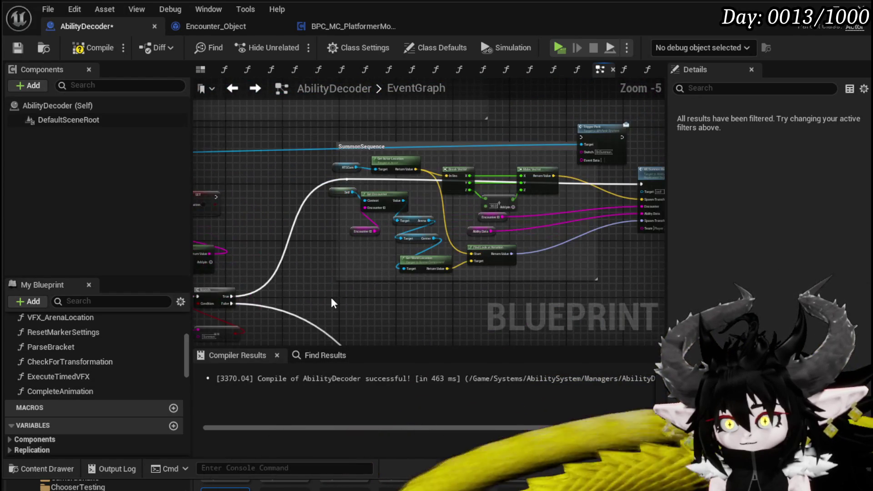
scroll(619, 150, down, 1)
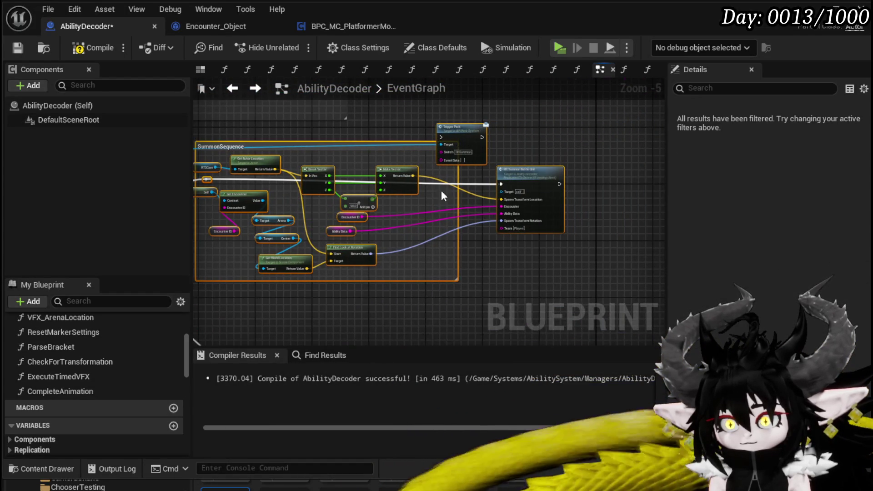
scroll(441, 190, down, 1)
scroll(345, 233, down, 3)
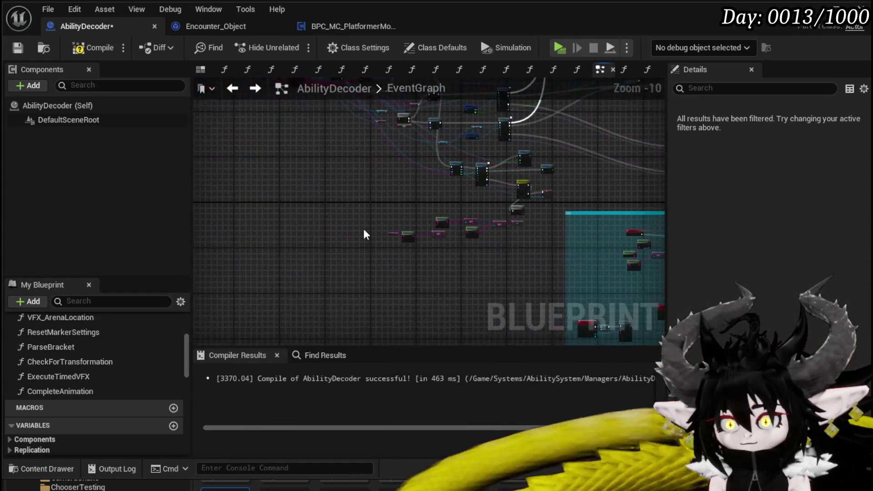
Shift the parsing nodes left and wire the Branch's True output into SummonSequence.
mouse_move(472, 218)
mouse_down()
mouse_move(479, 212)
mouse_move(376, 222)
mouse_up()
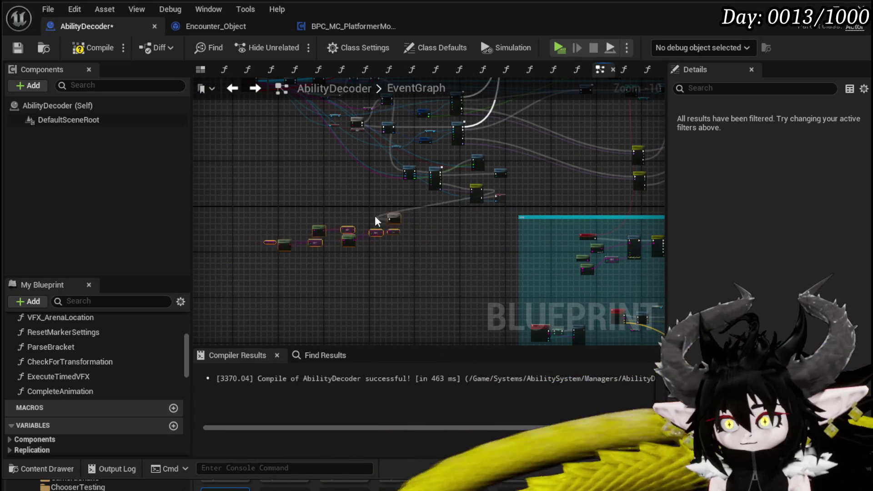
scroll(361, 227, up, 3)
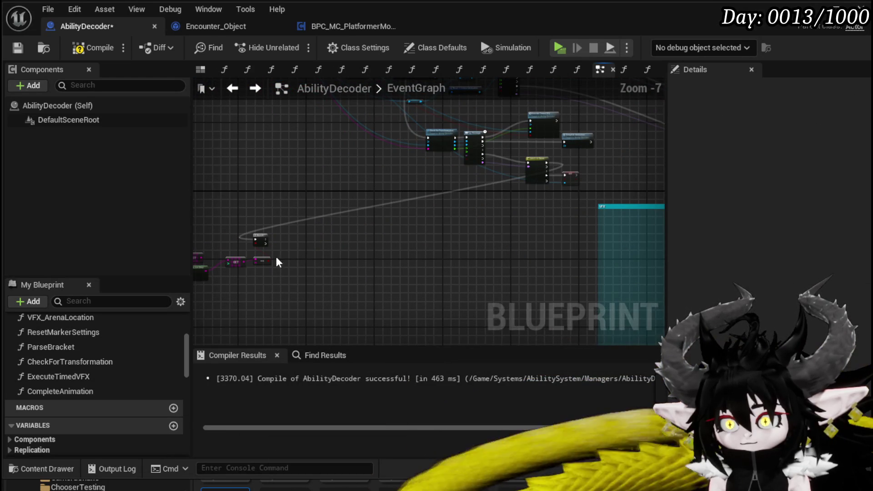
scroll(311, 250, up, 3)
mouse_move(264, 241)
mouse_down()
mouse_move(443, 152)
mouse_move(356, 225)
mouse_move(43, 195)
mouse_move(489, 200)
mouse_move(469, 244)
mouse_move(400, 193)
mouse_move(377, 209)
mouse_move(298, 208)
mouse_move(508, 250)
mouse_move(269, 214)
mouse_move(306, 173)
mouse_move(374, 167)
mouse_up()
Shift the SummonSequence nodes left, keep Trigger Perk outside, adjust the reroute, and select the section.
mouse_move(287, 187)
mouse_down()
mouse_move(145, 207)
mouse_move(110, 236)
mouse_up()
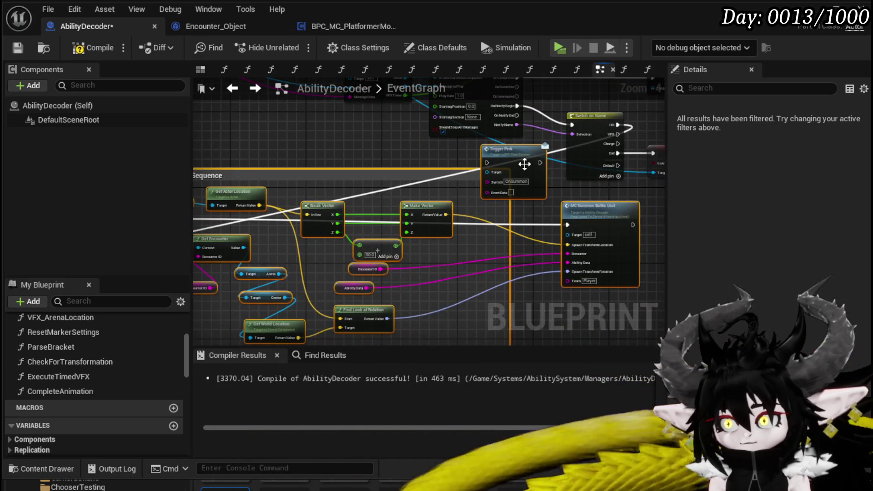
key(ctrl+z)
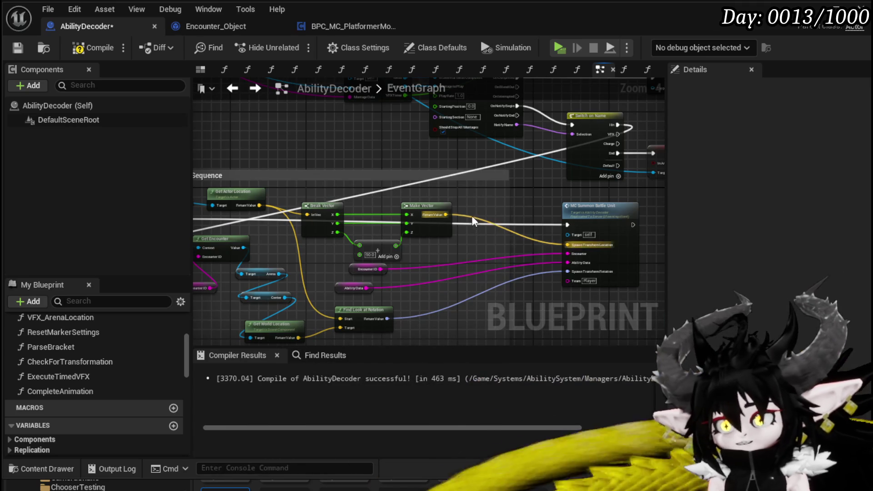
scroll(473, 216, down, 1)
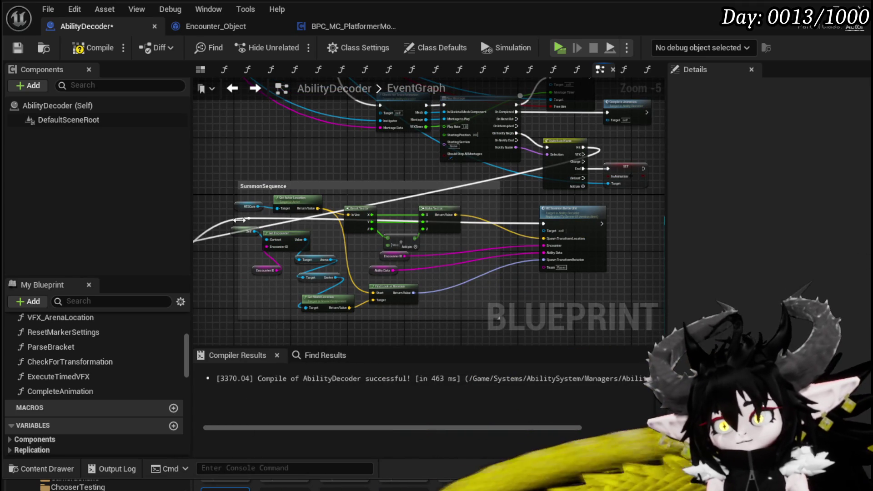
scroll(243, 220, up, 4)
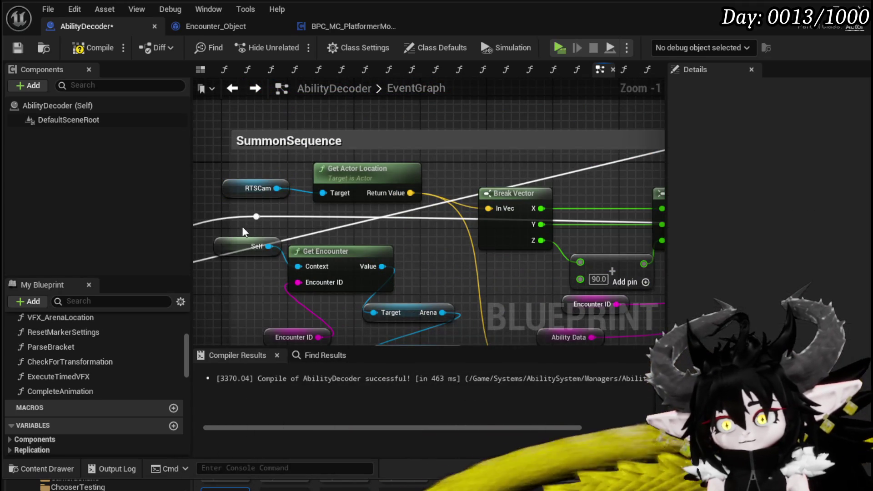
mouse_move(276, 217)
mouse_down()
mouse_move(410, 217)
mouse_move(267, 214)
mouse_up()
scroll(266, 214, down, 3)
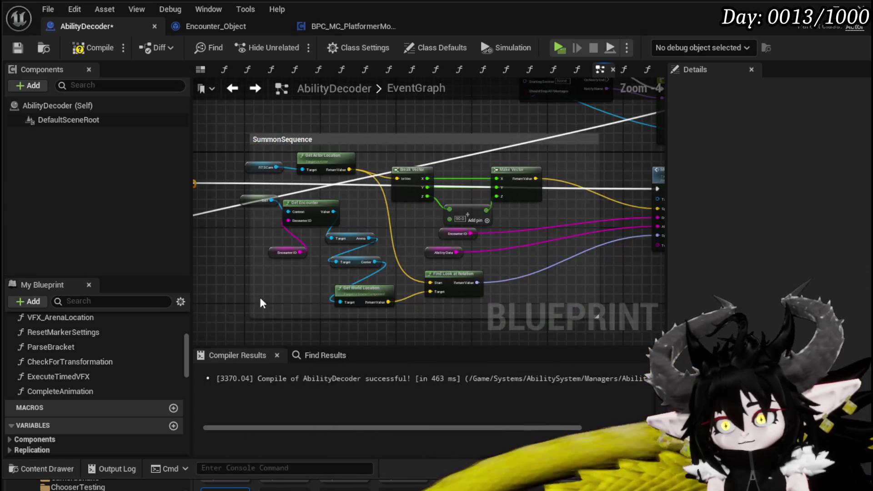
mouse_move(221, 318)
mouse_down()
mouse_move(497, 191)
mouse_move(478, 214)
mouse_move(459, 214)
mouse_move(451, 183)
mouse_up()
Collapse the selection into a SummonSequence function and shrink the comment around its call node.
right_click(457, 210)
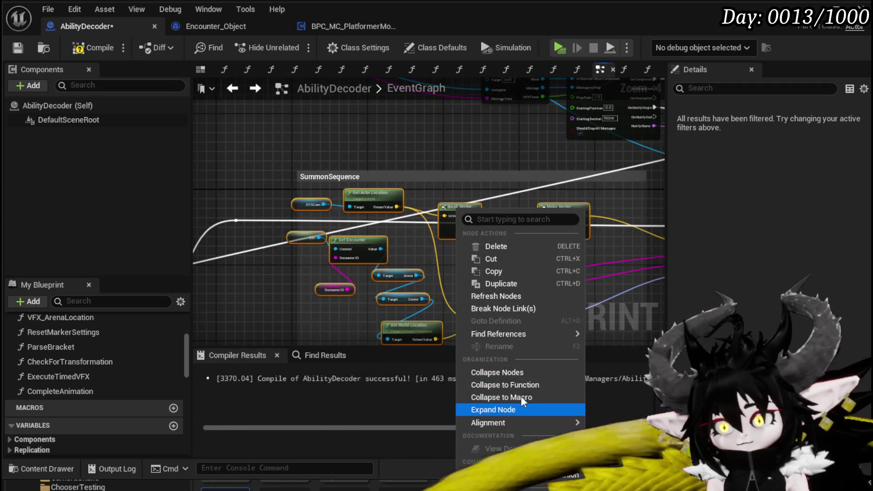
click(521, 389)
text(S)
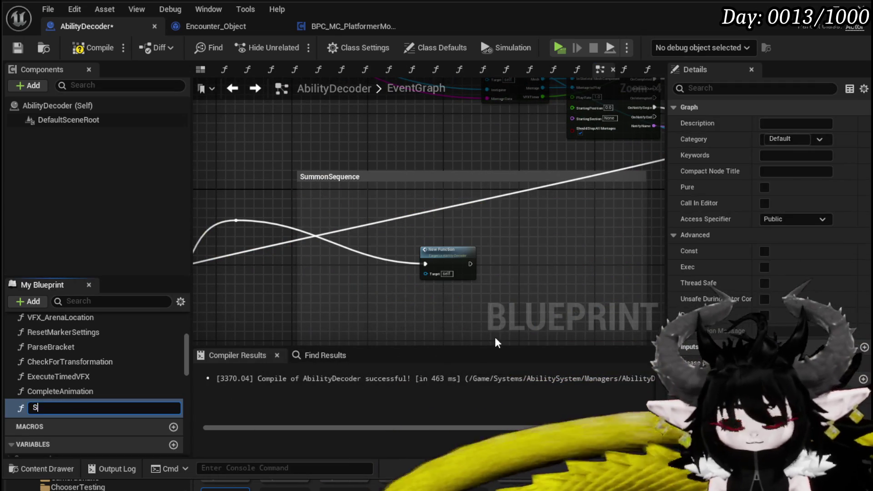
text(ummonS)
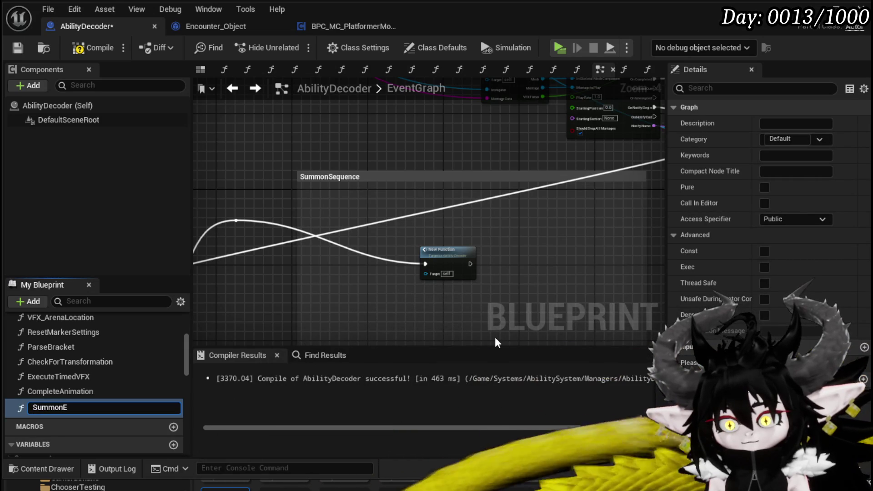
text(equence)
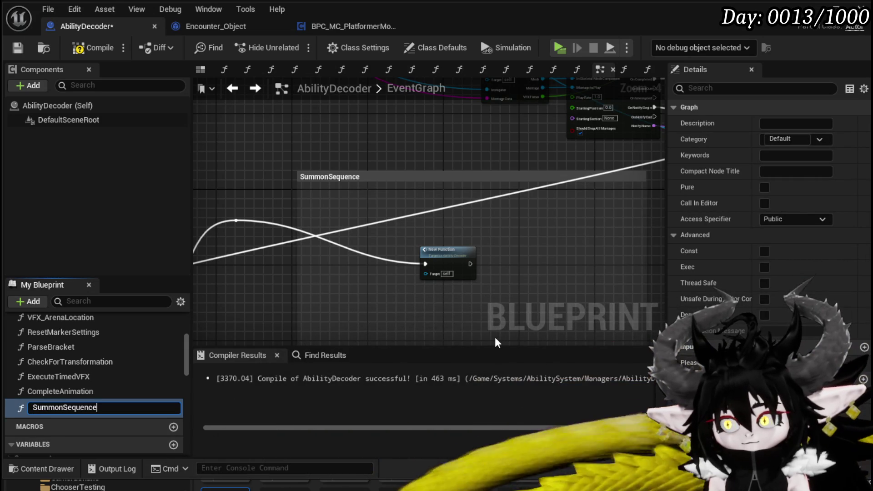
key(Return)
mouse_move(447, 250)
mouse_down()
mouse_move(366, 180)
mouse_move(361, 203)
mouse_up()
scroll(492, 230, down, 3)
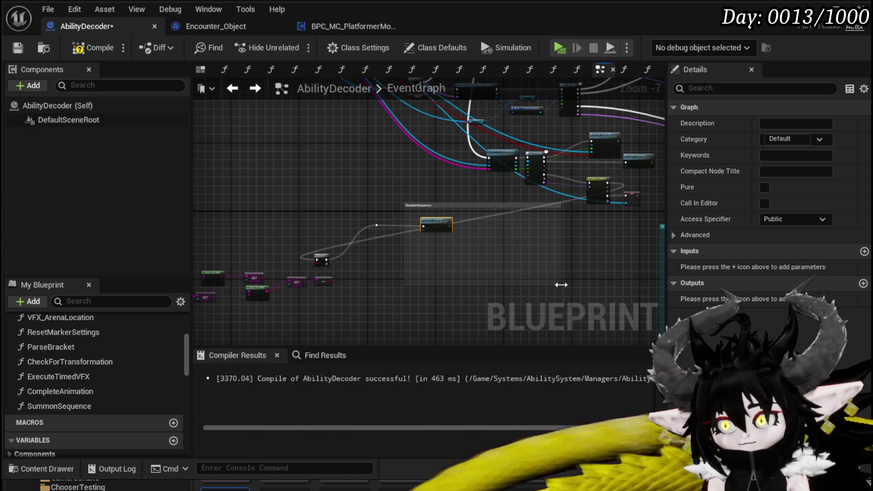
drag(561, 286, 457, 241)
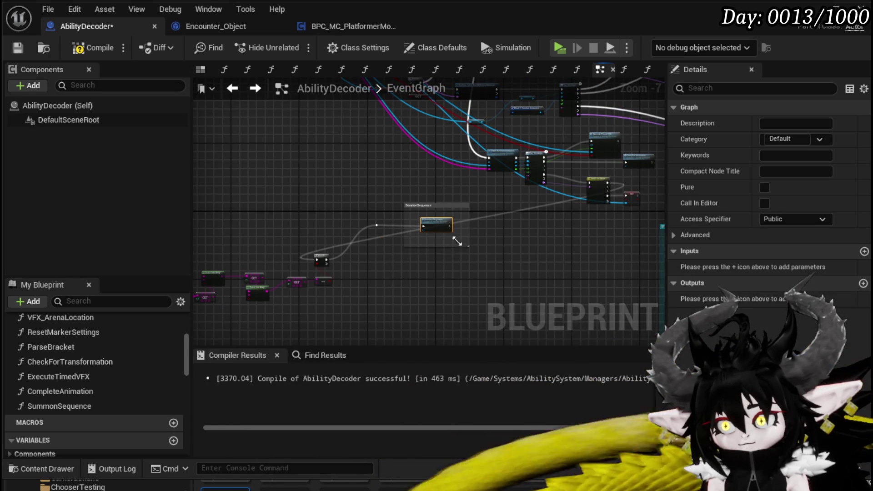
scroll(459, 245, down, 2)
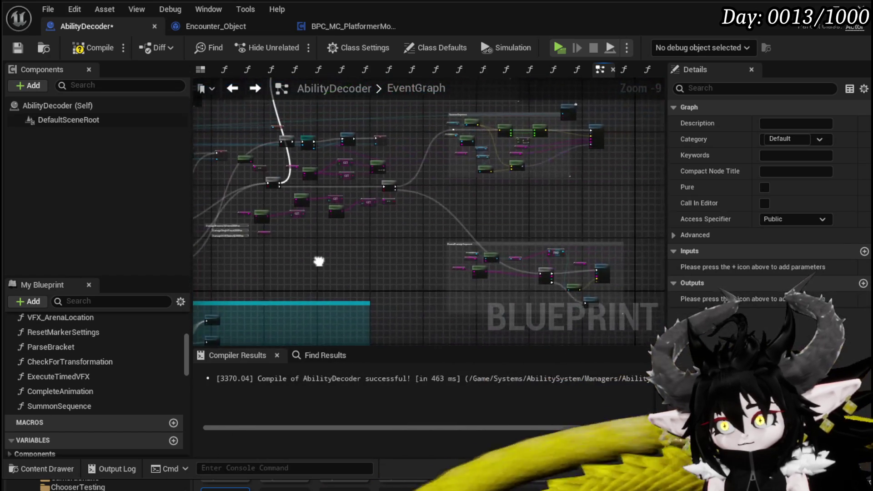
Select the NormalDamageSequence nodes and shift that section to the right.
drag(318, 259, 287, 266)
scroll(420, 239, up, 5)
scroll(302, 211, down, 1)
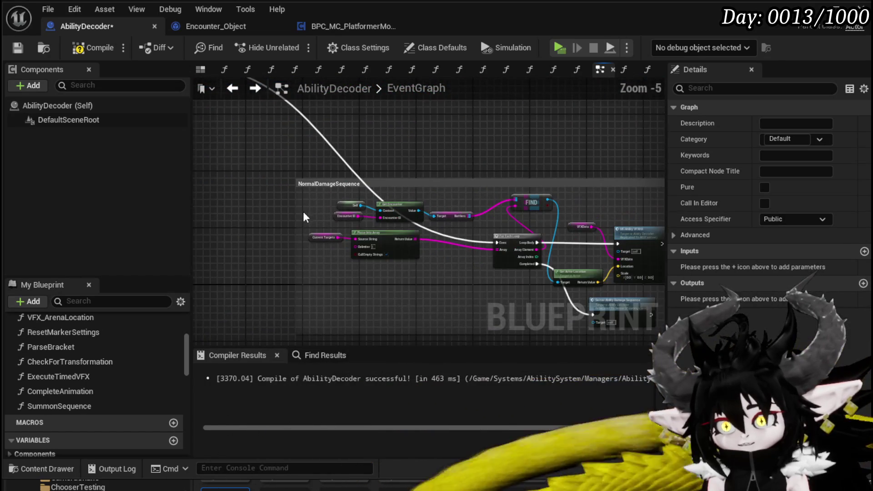
scroll(235, 162, down, 1)
mouse_move(243, 265)
mouse_down()
mouse_move(304, 277)
mouse_move(628, 170)
mouse_move(650, 155)
mouse_move(641, 140)
mouse_move(615, 143)
mouse_up()
scroll(615, 143, down, 4)
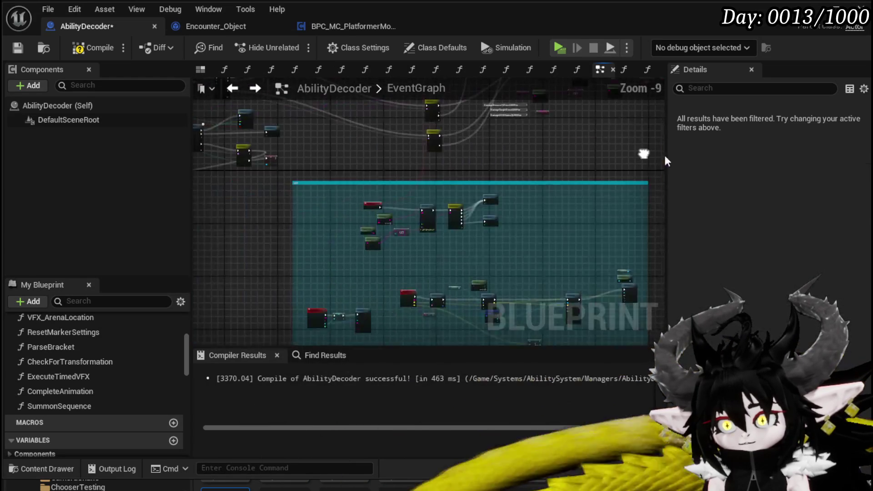
scroll(462, 181, up, 1)
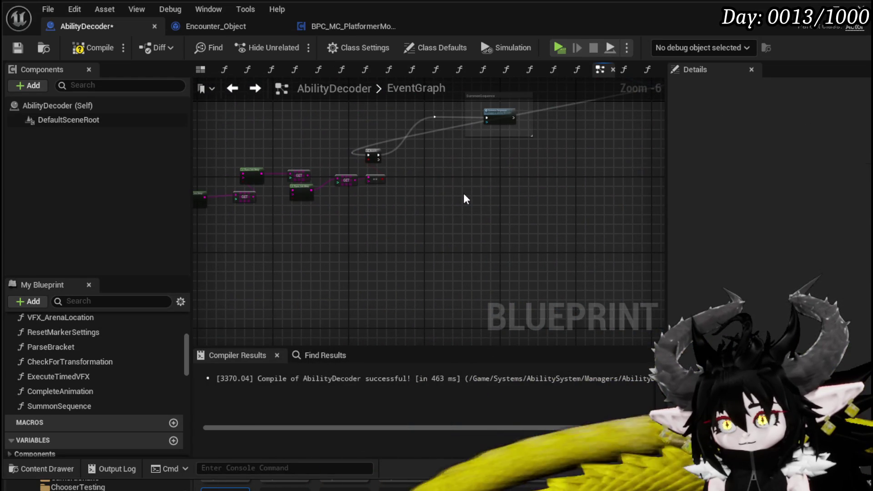
scroll(464, 197, up, 2)
drag(439, 168, 487, 167)
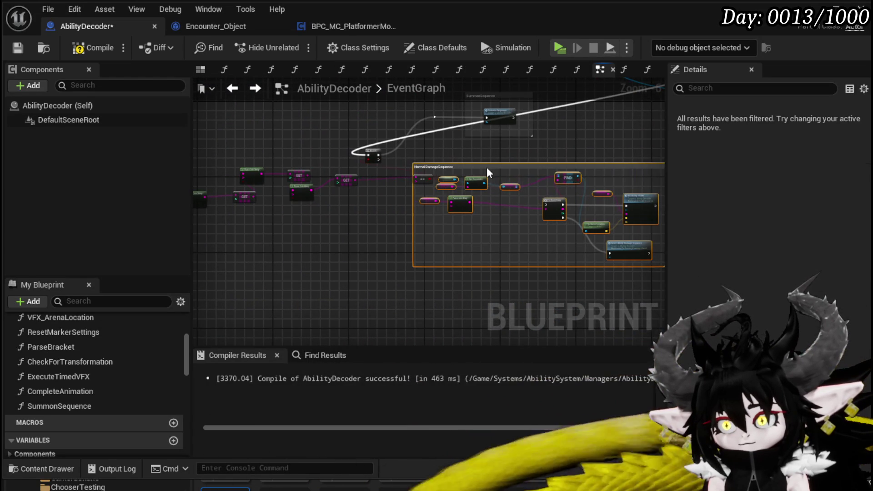
Move the Summon comparison node over to the left.
scroll(435, 203, up, 3)
scroll(402, 224, up, 1)
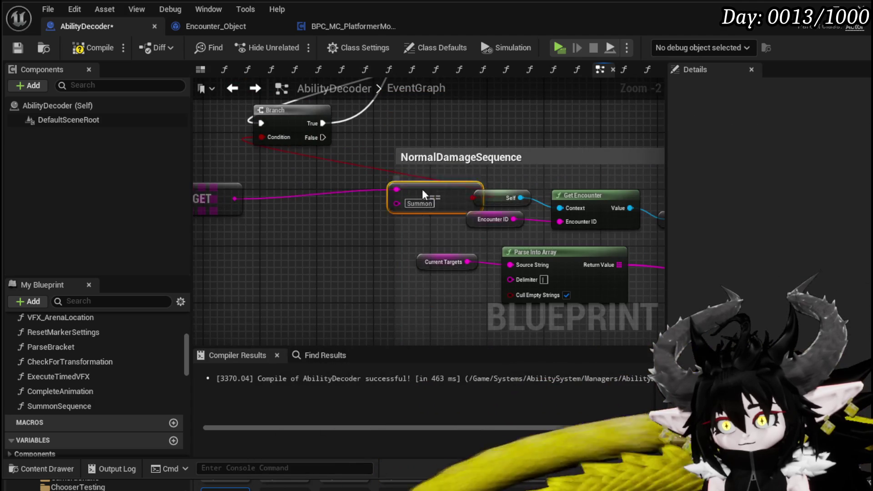
drag(422, 189, 222, 153)
scroll(223, 178, down, 1)
scroll(304, 265, down, 1)
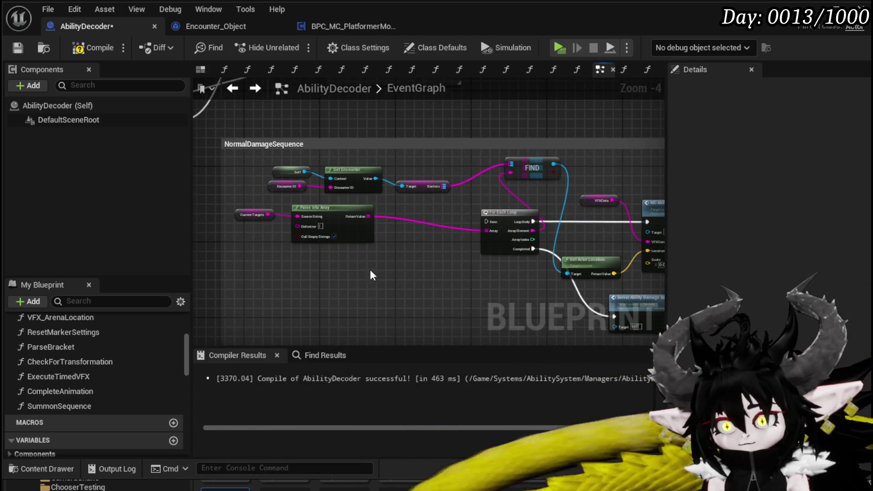
scroll(293, 250, down, 1)
Collapse every NormalDamageSequence node into a graph named DamageSequence.
mouse_move(240, 289)
mouse_down()
mouse_move(582, 159)
mouse_move(585, 184)
mouse_up()
right_click(585, 186)
key(Escape)
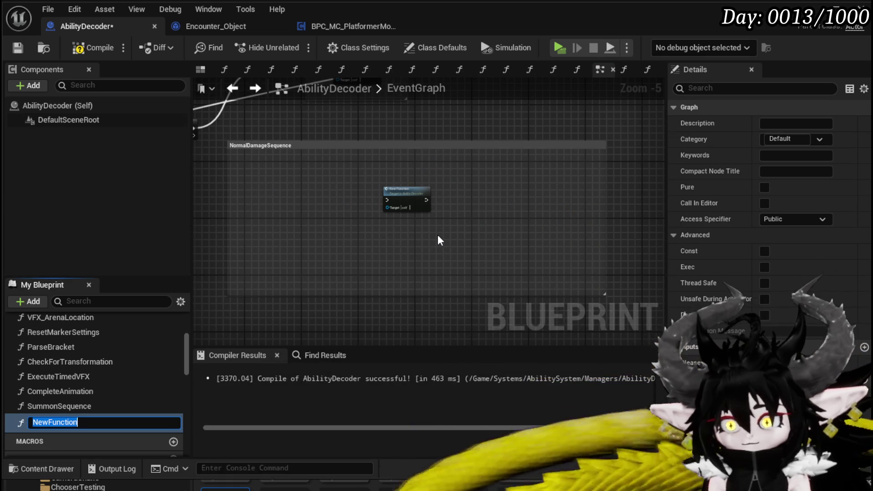
text(DamageSe)
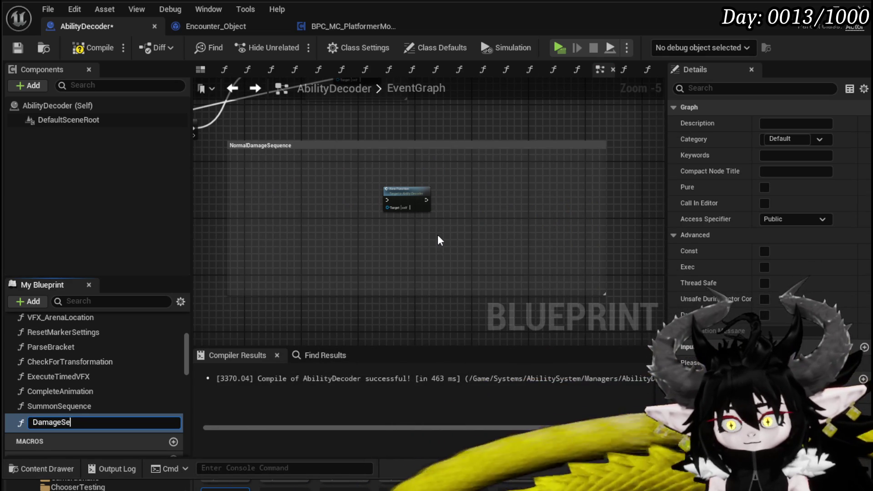
text(quence)
key(Return)
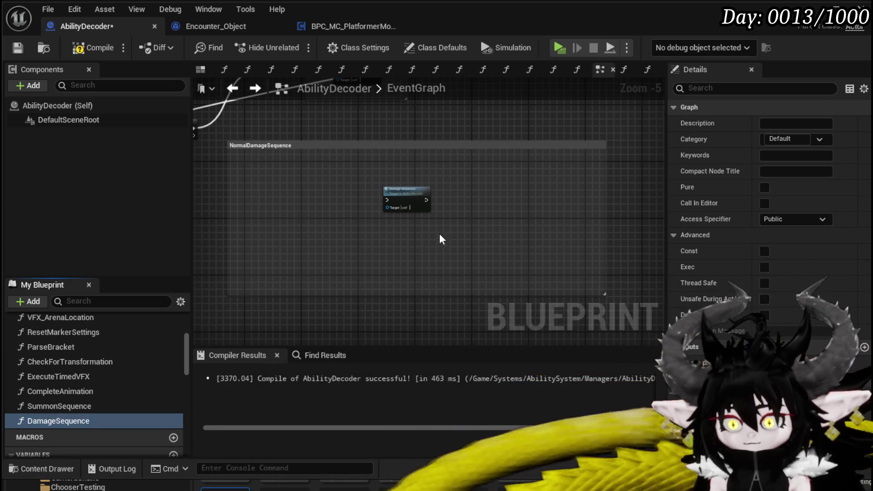
Inspect the DamageSequence function's graph and settings, then recompile AbilityDecoder.
double_click(403, 191)
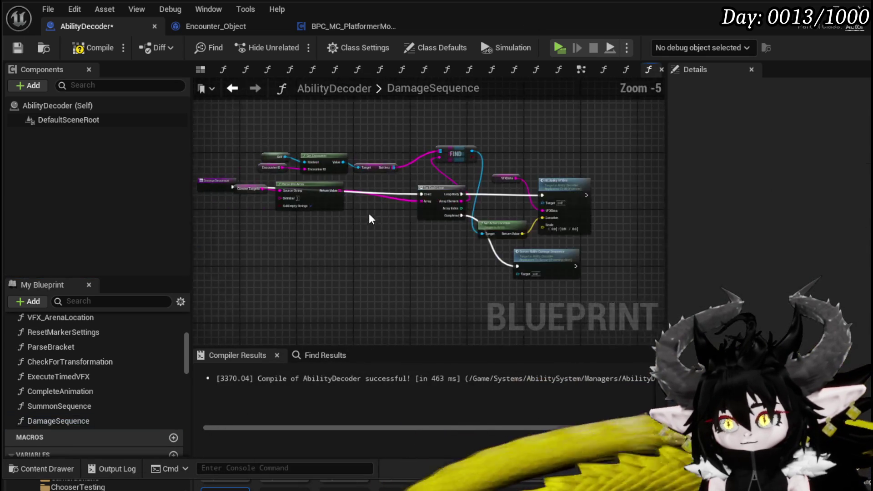
scroll(367, 215, up, 1)
click(350, 202)
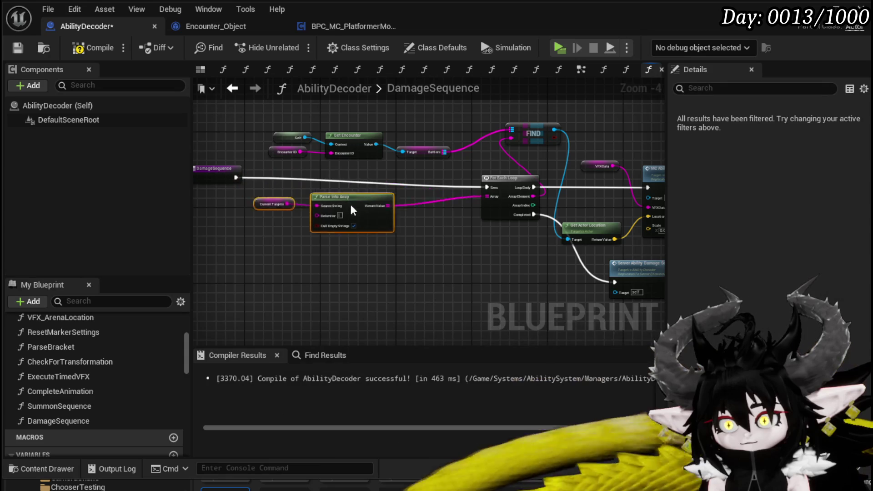
scroll(385, 258, up, 2)
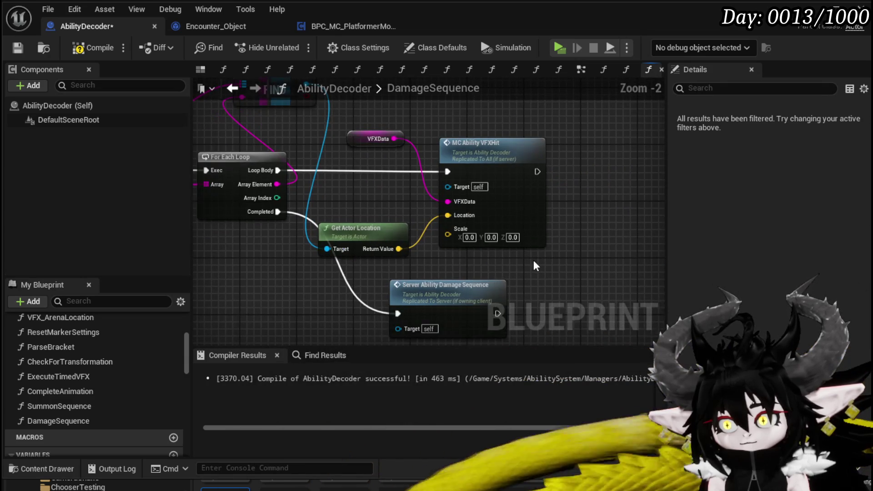
scroll(344, 210, down, 1)
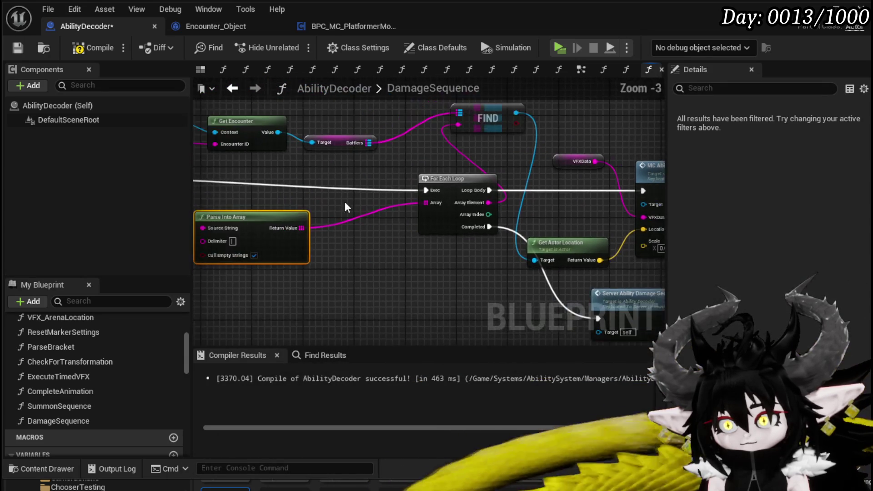
click(277, 184)
scroll(378, 200, down, 2)
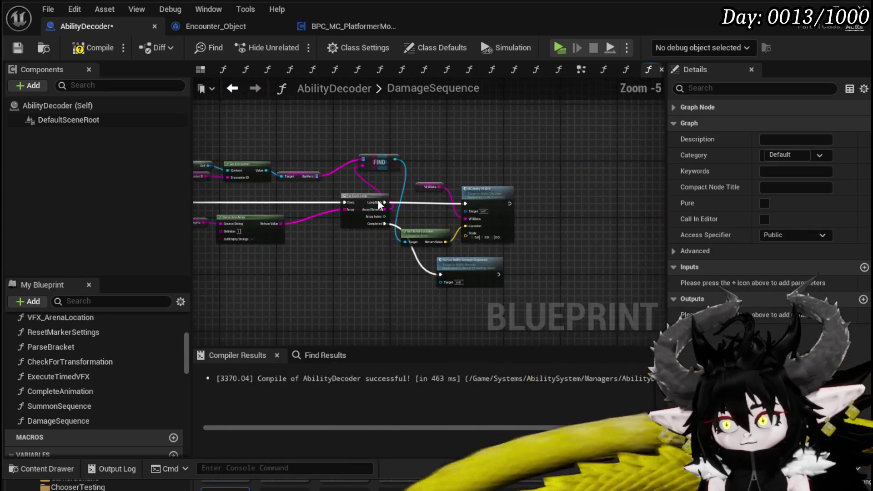
click(91, 43)
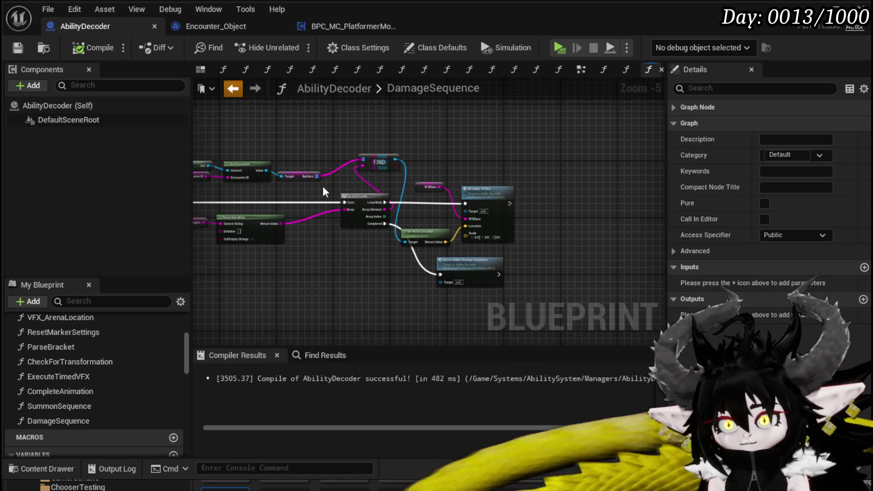
Back in EventGraph, connect the Branch's False output to Damage Sequence.
click(233, 88)
scroll(318, 178, up, 2)
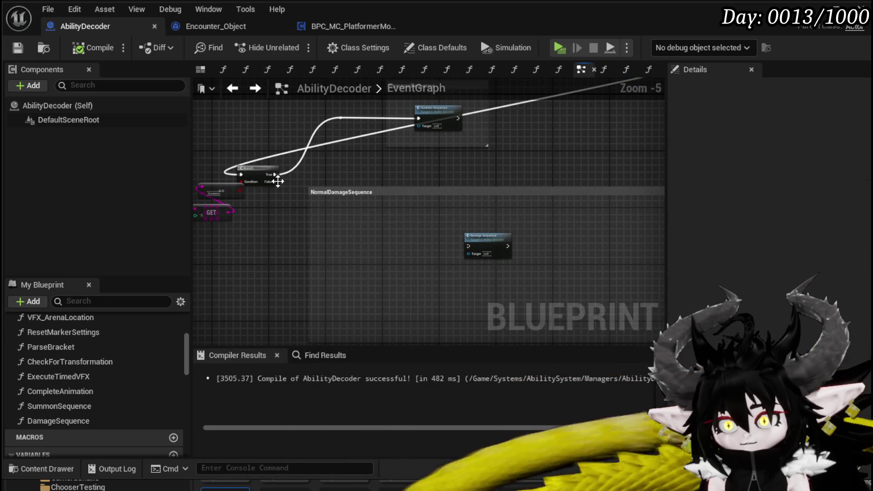
mouse_move(315, 204)
mouse_down()
mouse_move(475, 244)
mouse_move(445, 222)
mouse_up()
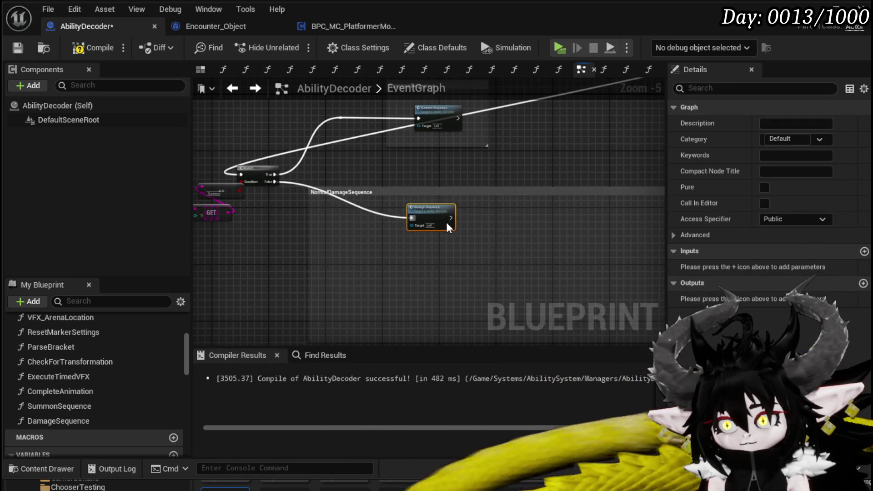
click(440, 118)
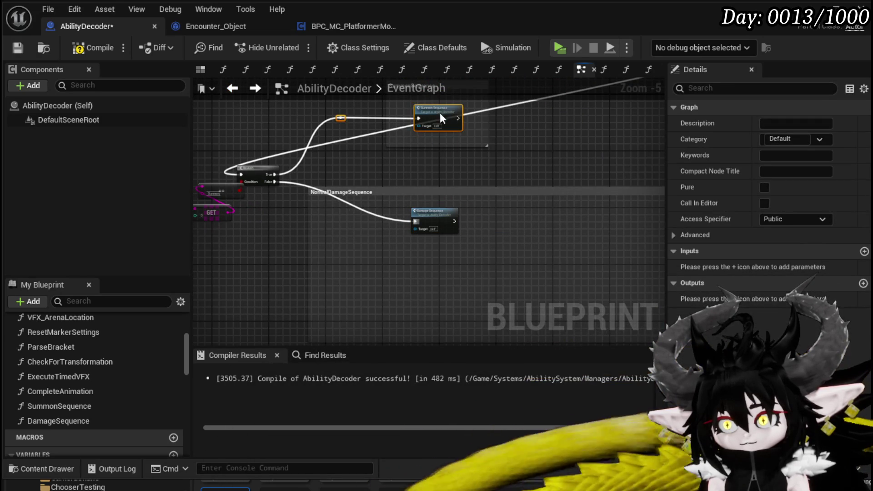
scroll(481, 232, down, 3)
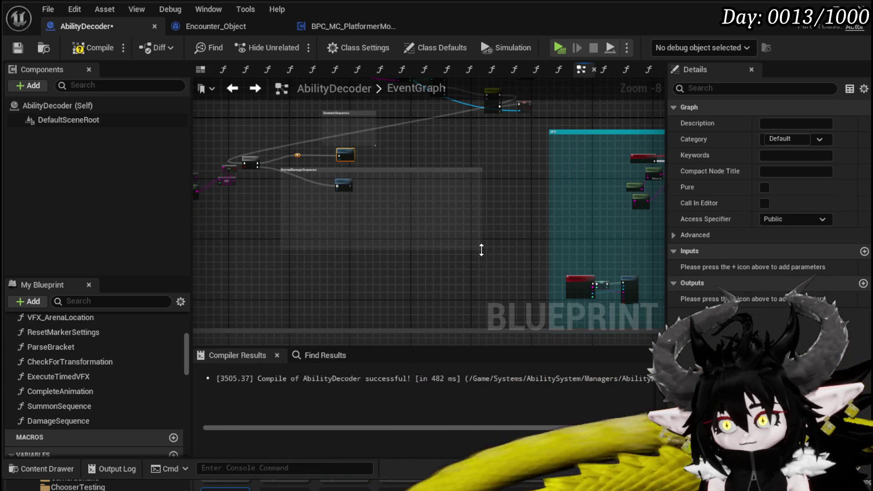
Shrink the NormalDamageSequence comment around its node and compile the blueprint.
drag(482, 250, 379, 199)
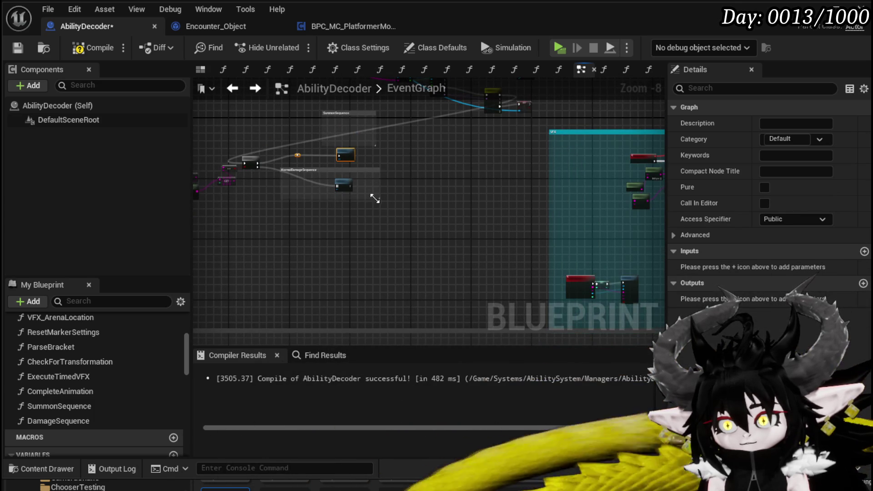
scroll(454, 236, up, 2)
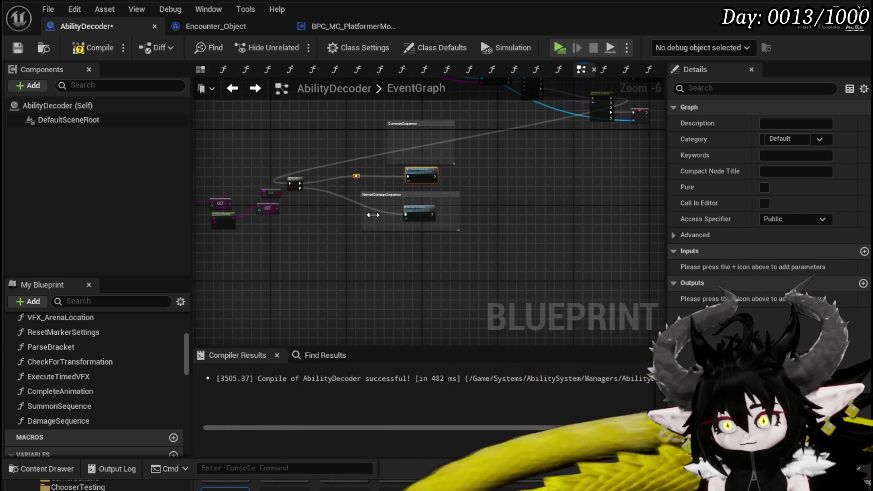
mouse_move(470, 204)
mouse_down()
mouse_move(398, 291)
mouse_move(408, 275)
mouse_up()
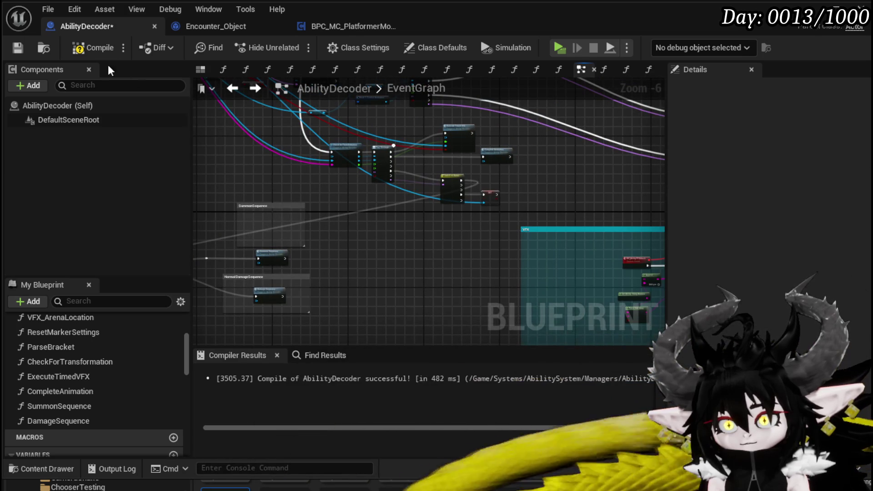
click(19, 48)
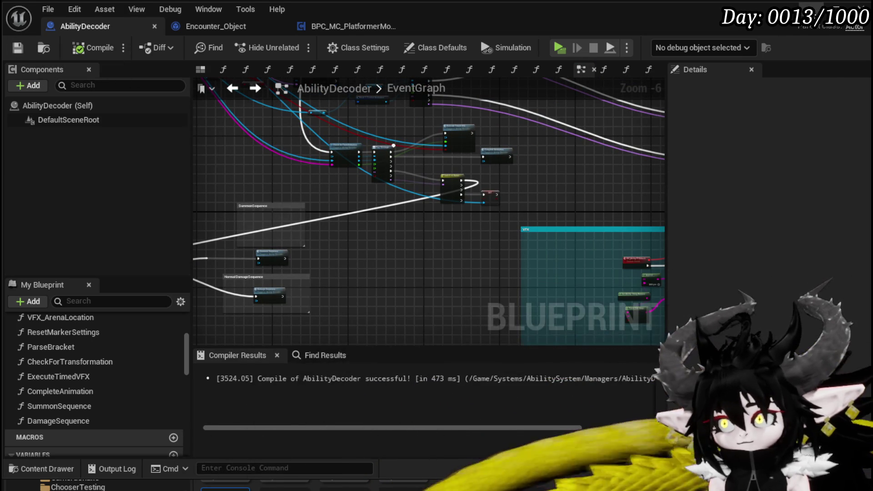
key(alt+Tab)
Play the level, run the character to the slimes, and cast the fire debuff card.
click(293, 46)
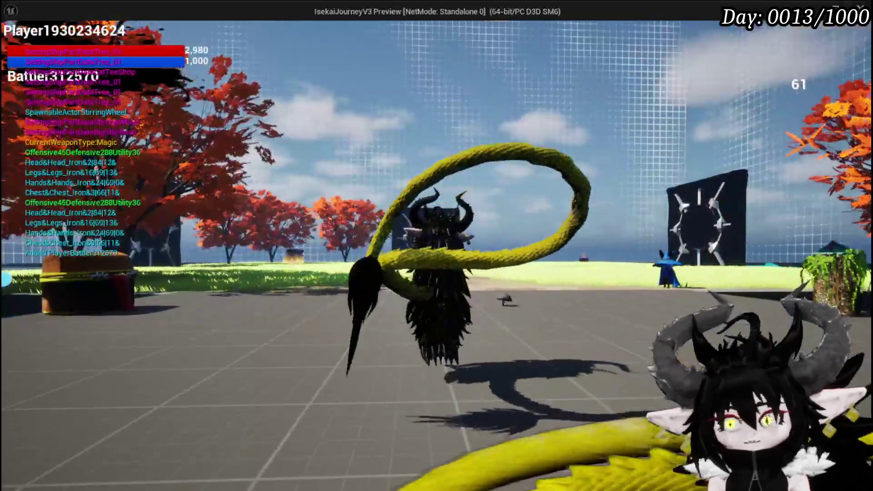
key(w)
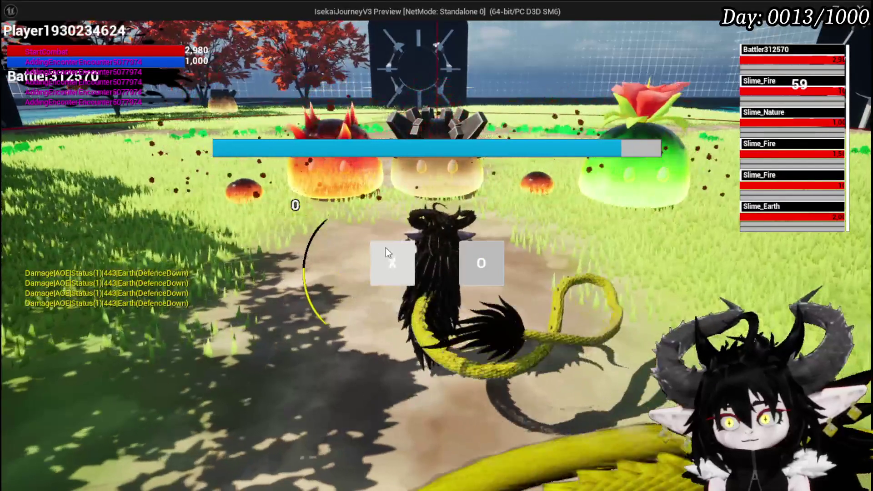
key(a)
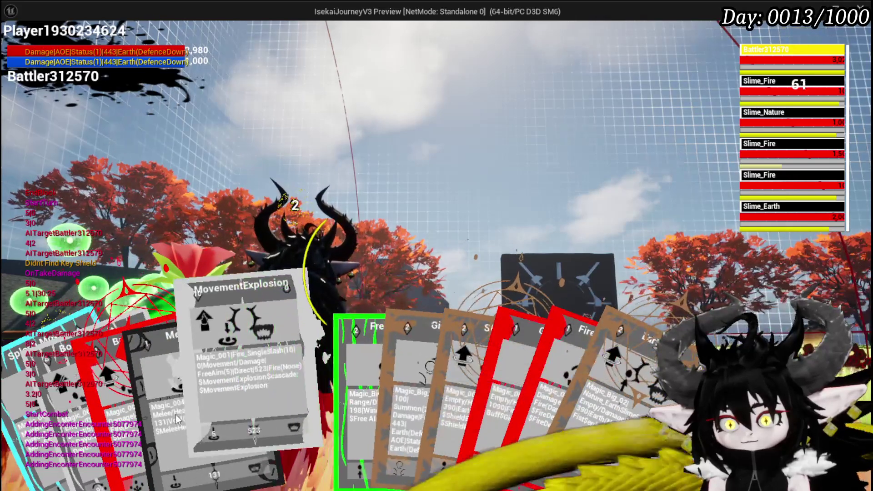
click(144, 411)
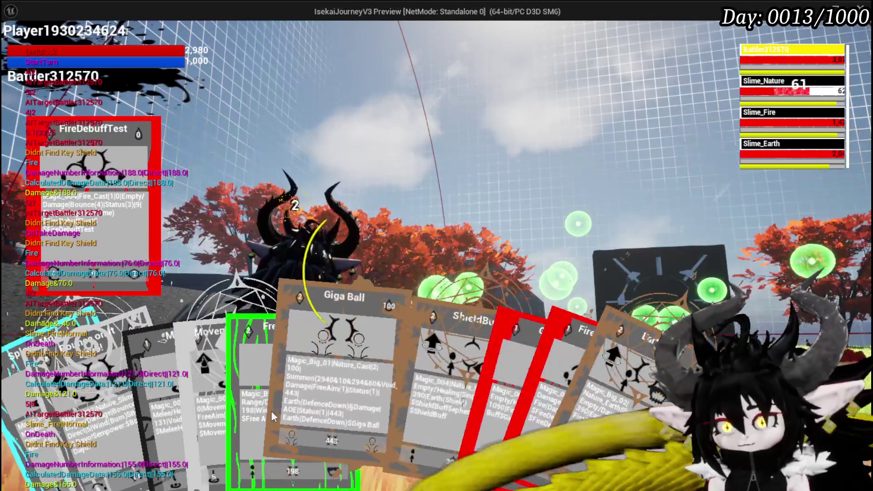
Cast the Giga Ball card at the slimes, then cast MeleeHeal.
click(271, 411)
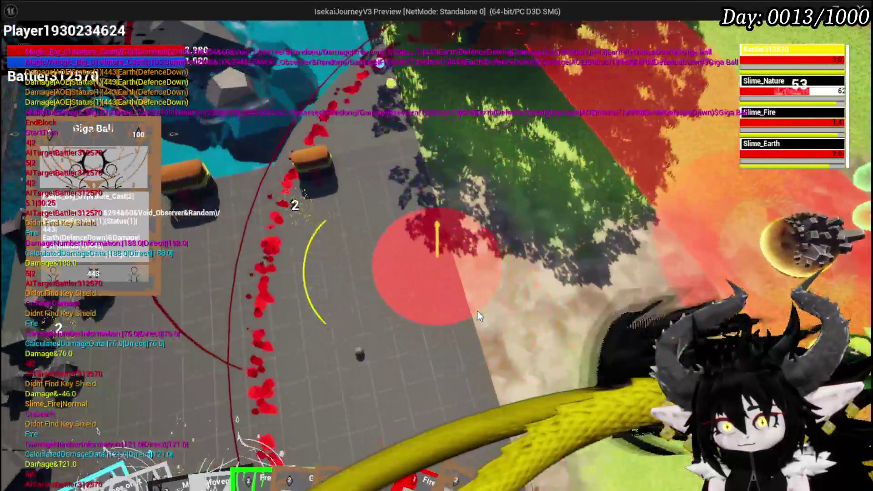
click(478, 311)
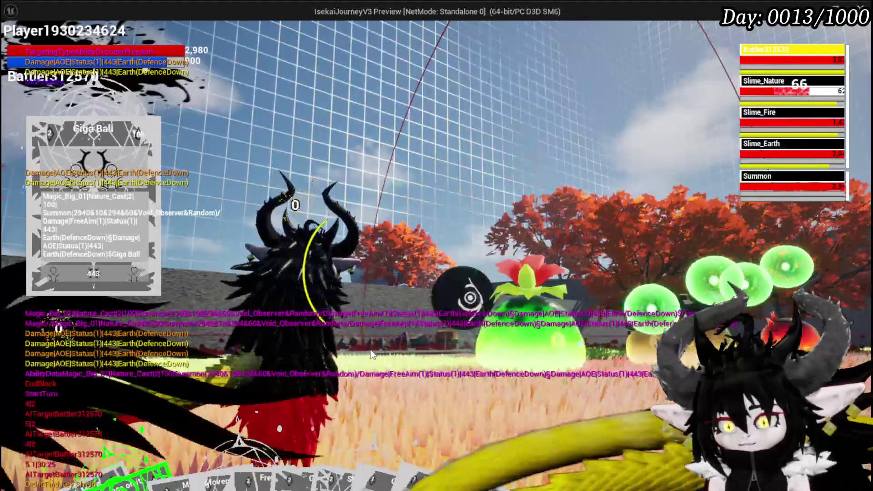
click(108, 422)
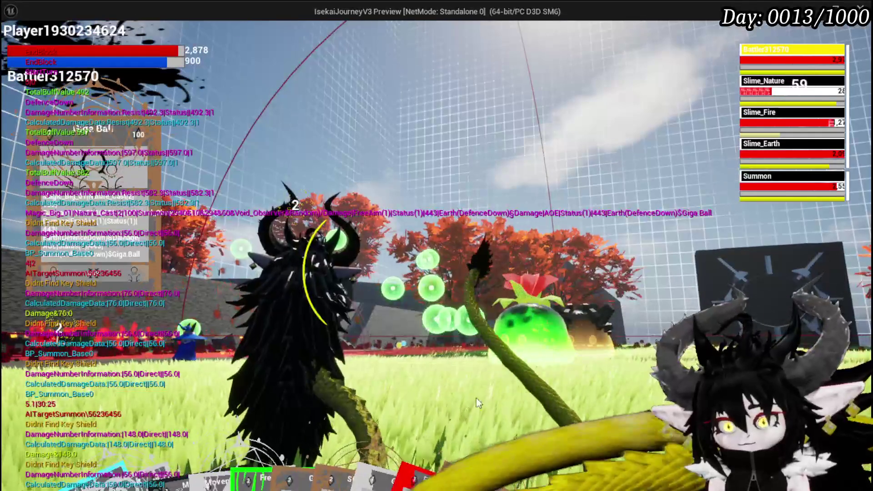
mouse_move(400, 395)
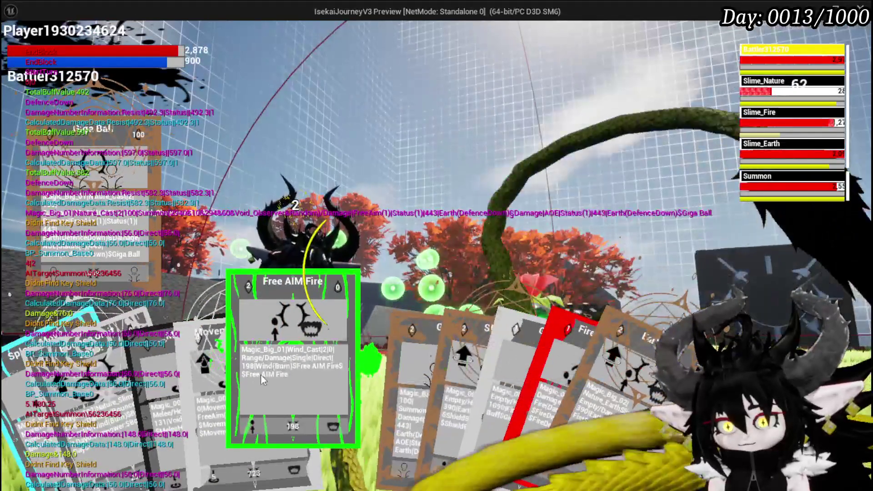
click(167, 375)
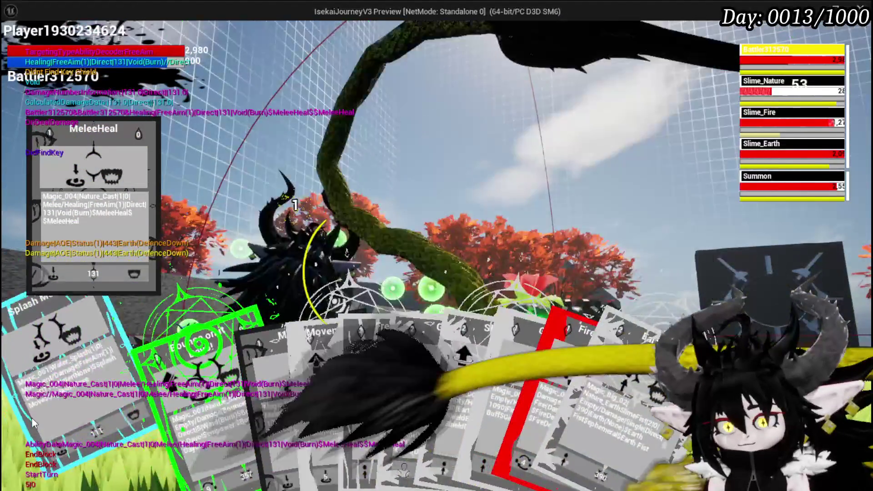
Cast Splash Move onto the slimes and stop the play test.
click(33, 423)
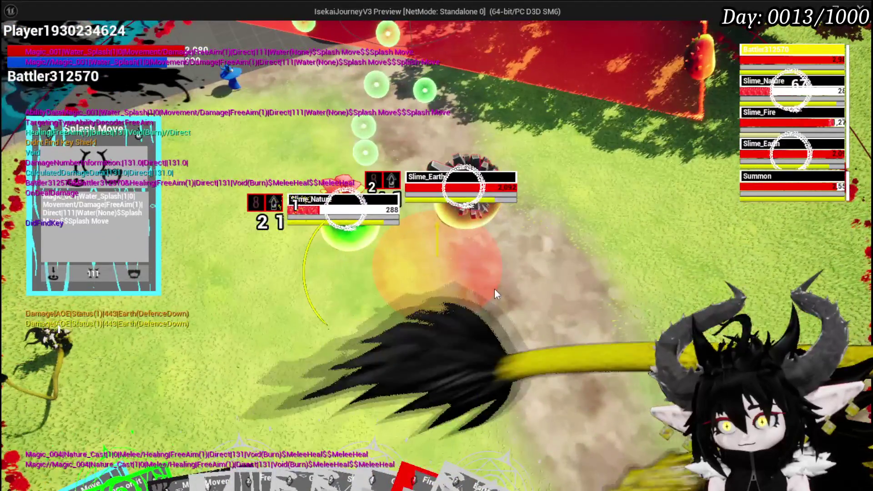
click(495, 288)
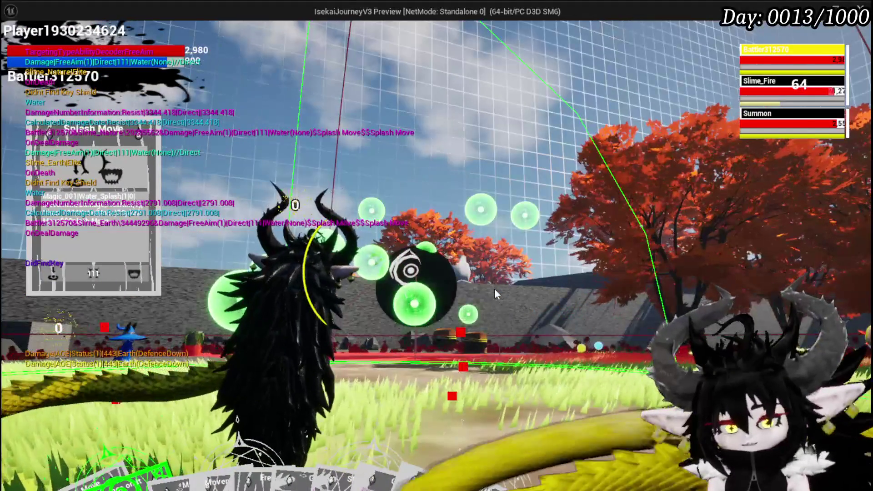
key(Escape)
click(15, 44)
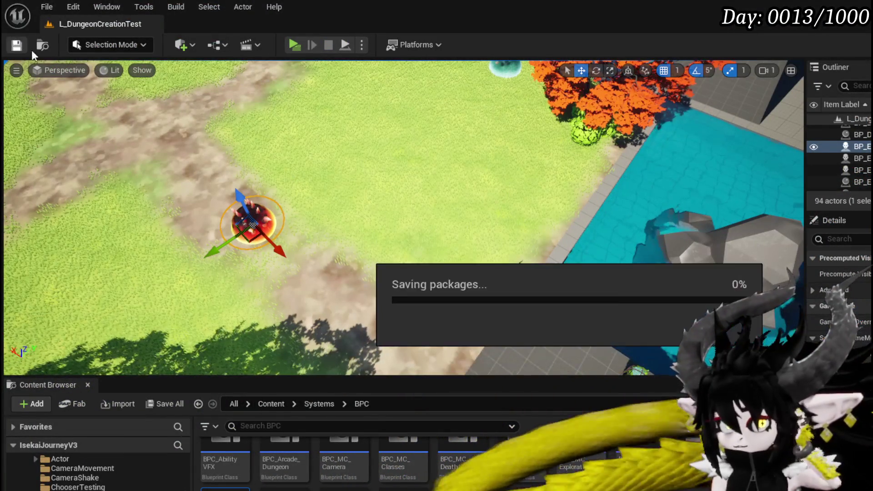
key(alt+Tab)
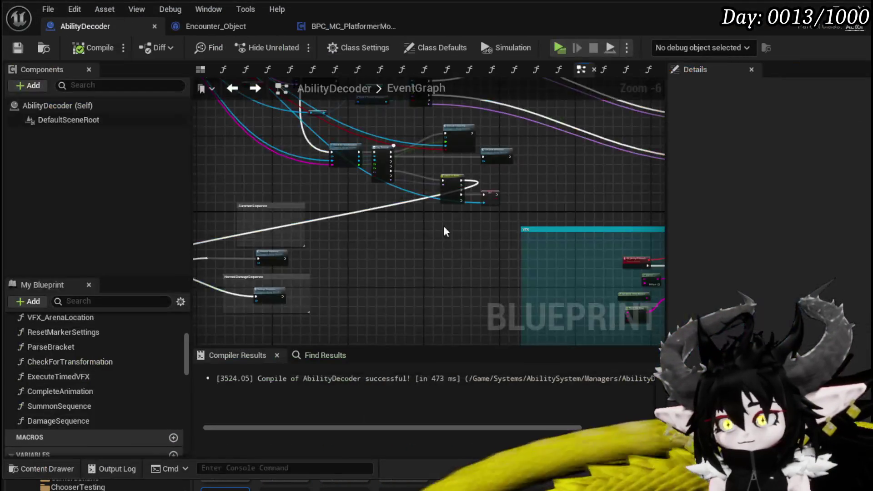
scroll(444, 287, down, 2)
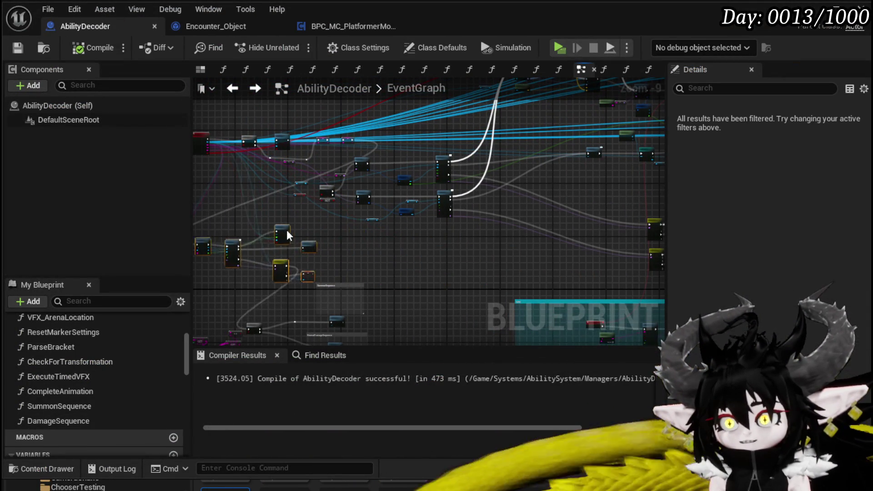
drag(285, 229, 452, 213)
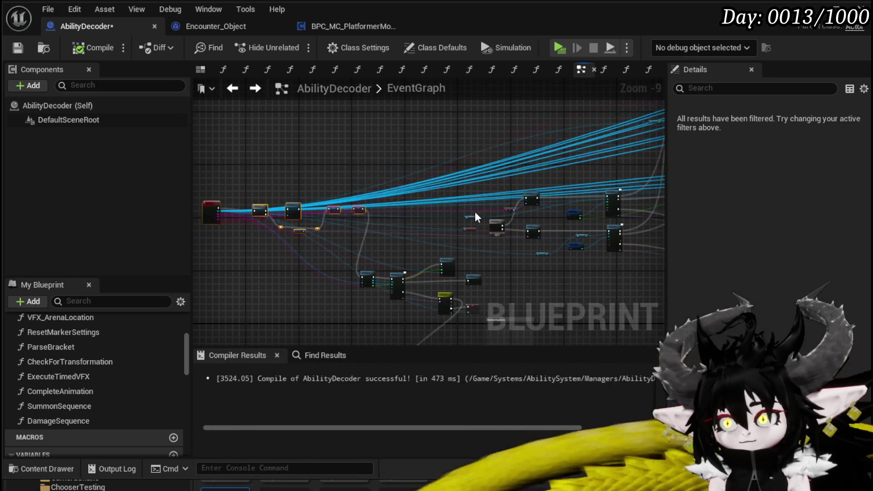
drag(475, 217, 276, 136)
scroll(276, 136, down, 1)
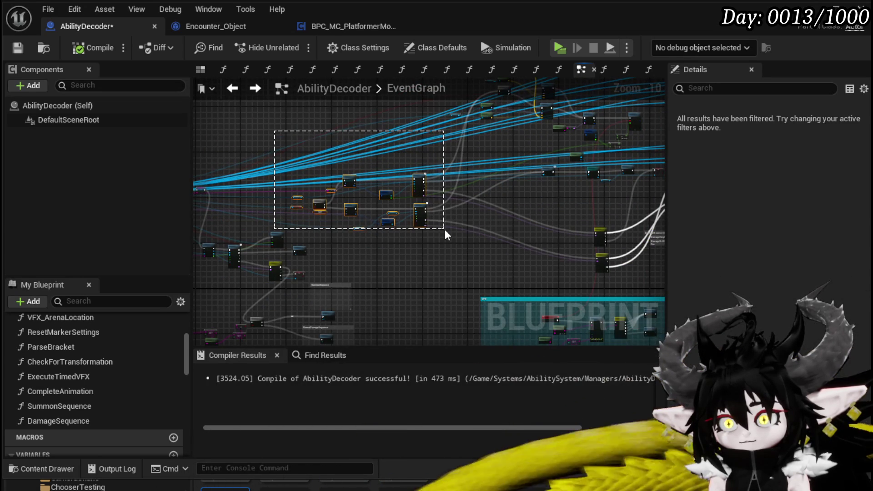
scroll(472, 236, down, 2)
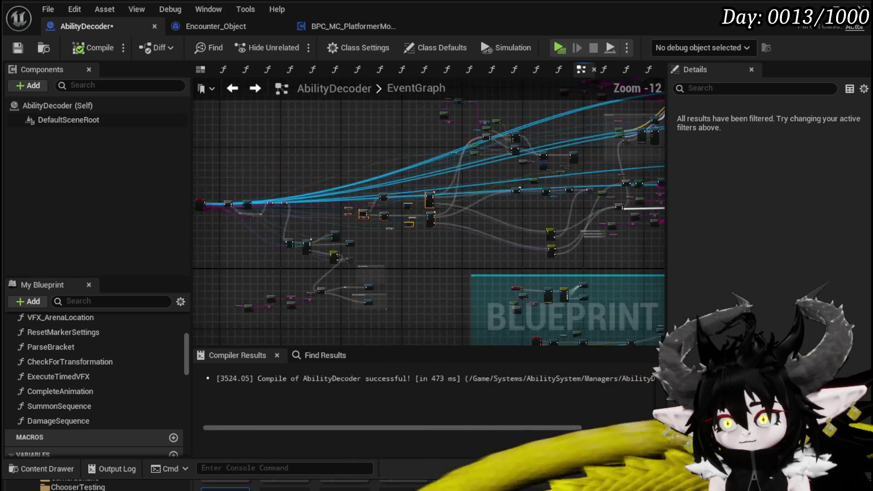
mouse_move(473, 236)
mouse_down()
mouse_move(321, 292)
mouse_move(329, 222)
mouse_move(271, 171)
mouse_move(247, 128)
mouse_up()
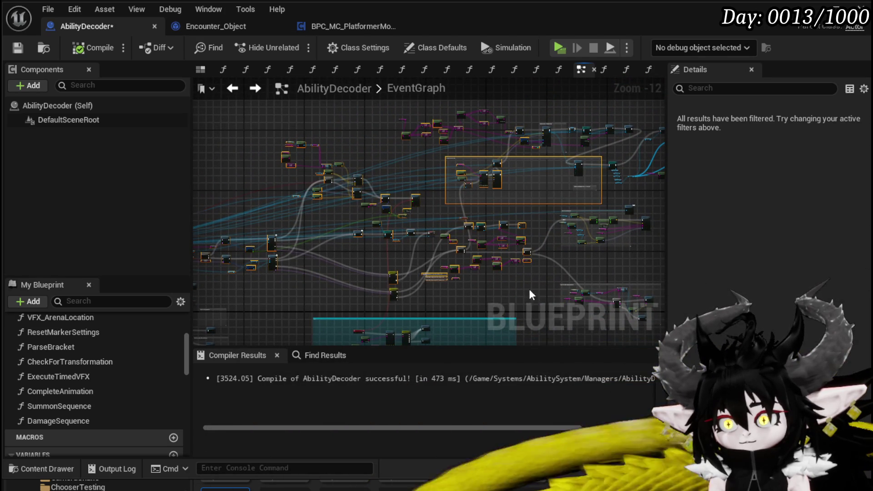
drag(530, 294, 454, 330)
drag(603, 282, 391, 167)
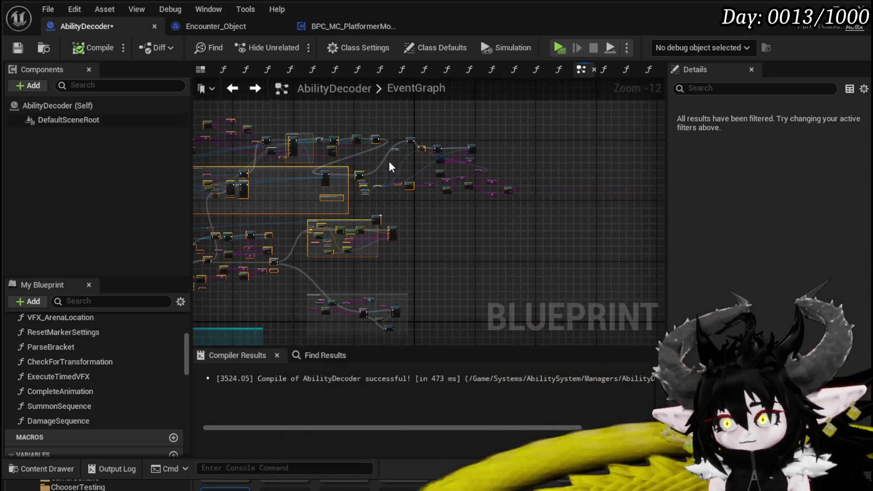
scroll(446, 238, up, 8)
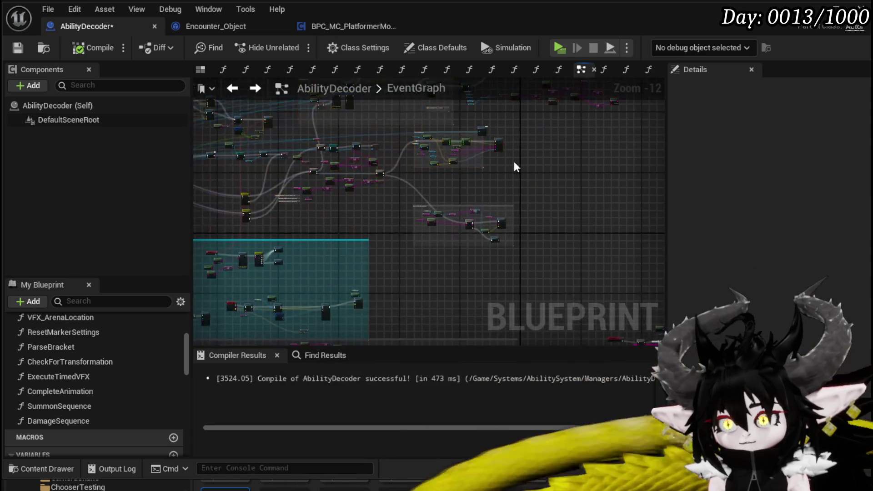
mouse_move(348, 236)
mouse_down()
mouse_move(366, 292)
mouse_move(409, 254)
mouse_move(454, 244)
mouse_move(397, 245)
mouse_move(458, 252)
mouse_up()
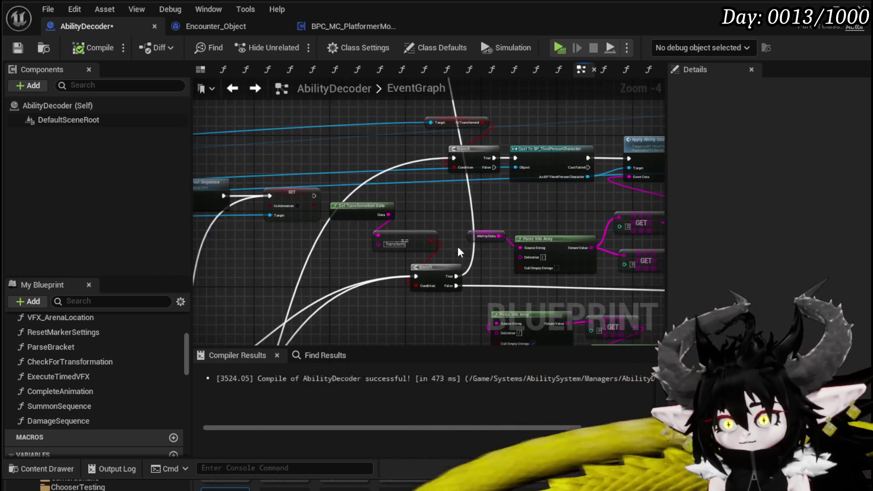
Raise the Branch node and place the Transform and Get Transformation Data nodes beside it.
drag(410, 203, 412, 205)
click(444, 273)
mouse_move(444, 273)
mouse_down()
mouse_move(443, 109)
mouse_move(432, 157)
mouse_move(441, 136)
mouse_up()
drag(413, 339, 413, 230)
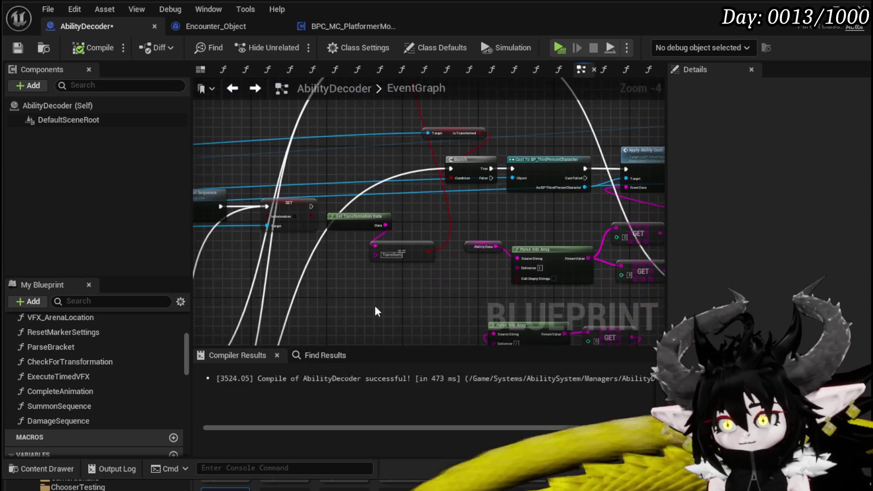
drag(363, 266, 413, 230)
drag(415, 52, 410, 218)
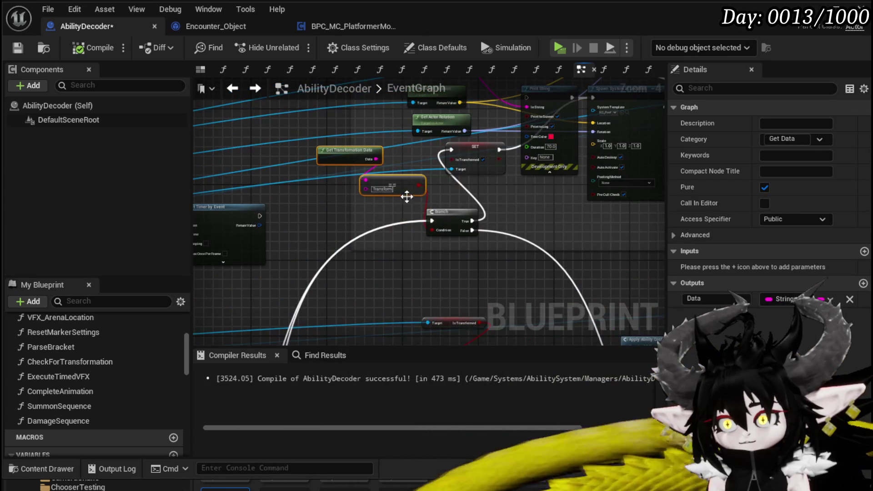
Delete the small node cluster on the left.
scroll(347, 230, up, 2)
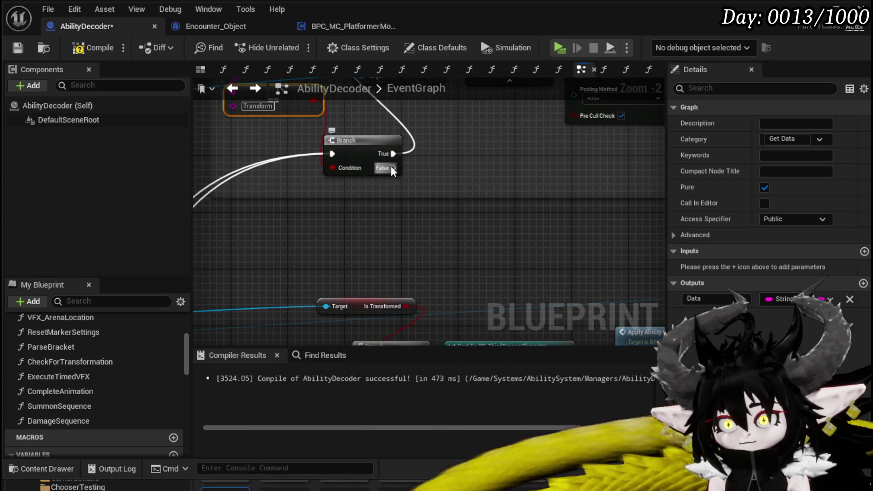
scroll(392, 171, down, 3)
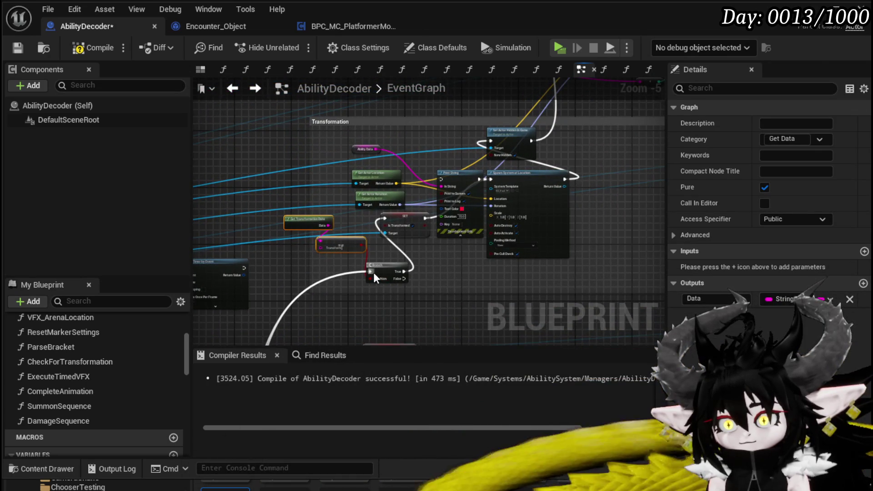
scroll(319, 273, down, 5)
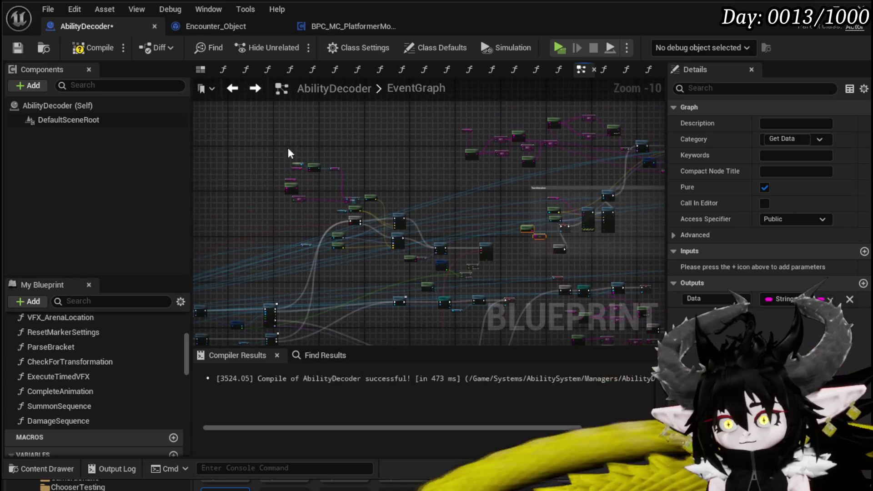
drag(394, 276, 400, 276)
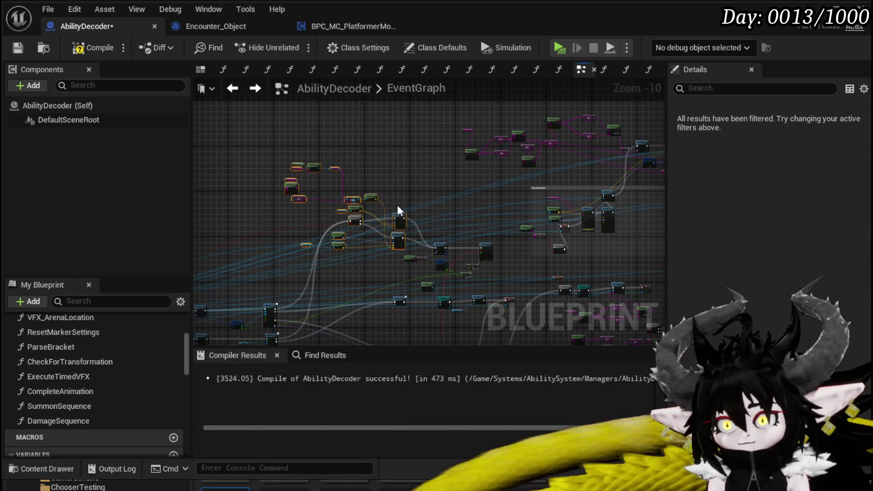
key(Delete)
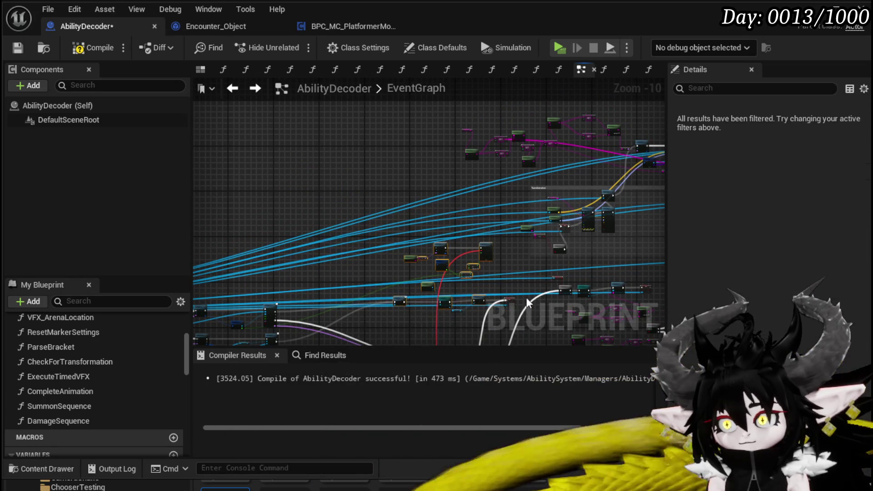
Select the Play Montage nodes and centre the NormalDamageSequence group in view.
drag(412, 272, 380, 187)
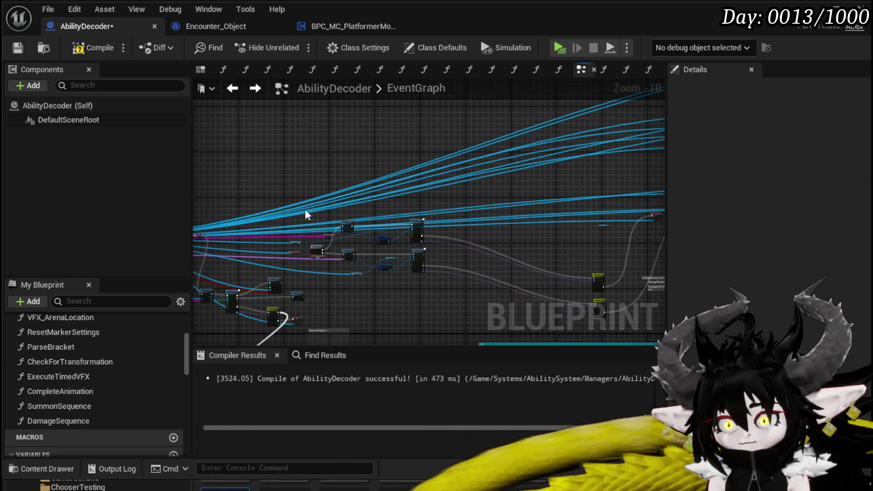
scroll(305, 214, up, 5)
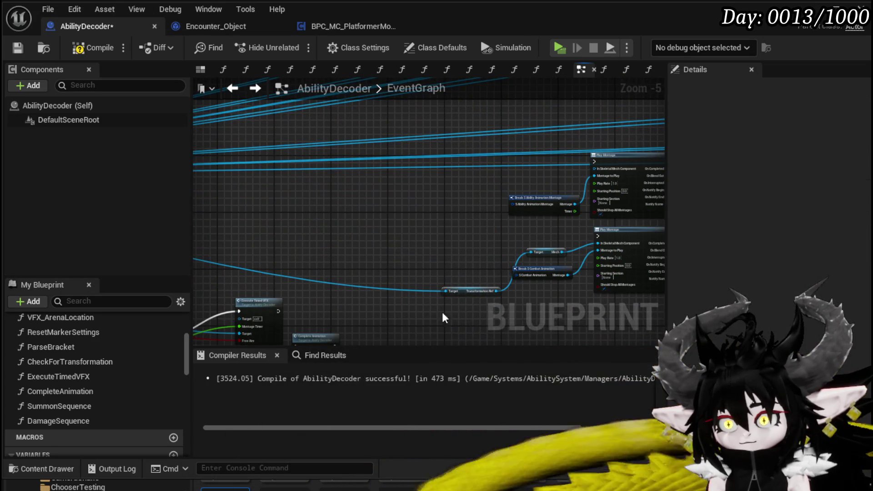
drag(445, 317, 659, 145)
scroll(455, 227, down, 3)
drag(409, 228, 303, 190)
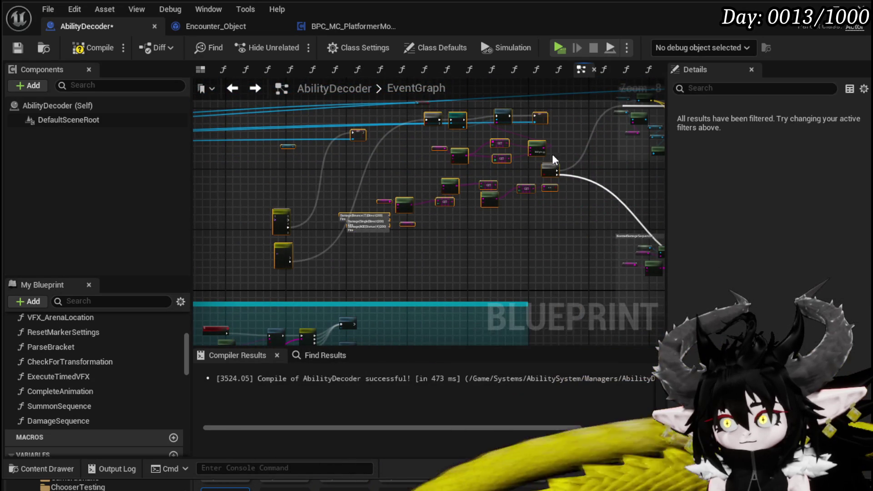
mouse_move(553, 160)
mouse_down()
mouse_move(452, 182)
mouse_move(333, 121)
mouse_move(380, 248)
mouse_move(339, 321)
mouse_up()
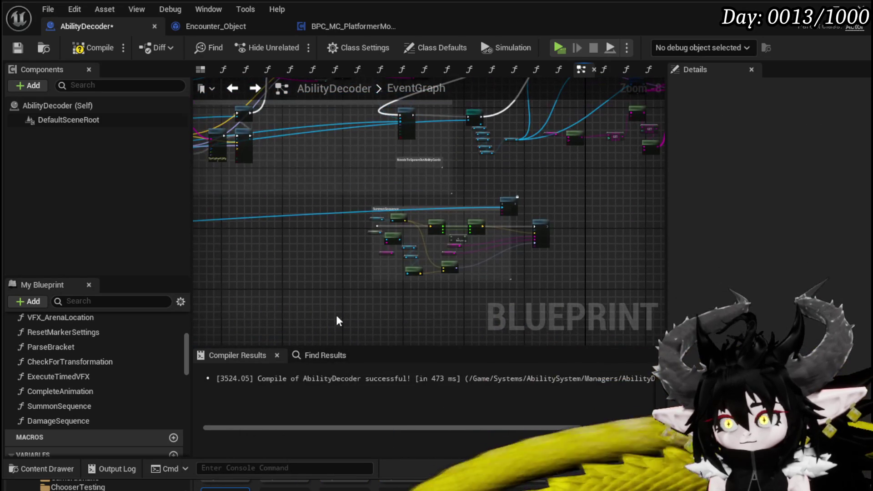
Delete the leftover Is Transformed node.
drag(551, 213, 563, 203)
scroll(453, 236, down, 3)
mouse_move(452, 236)
mouse_down()
mouse_move(511, 271)
mouse_move(452, 237)
mouse_up()
scroll(403, 234, up, 2)
drag(408, 216, 650, 181)
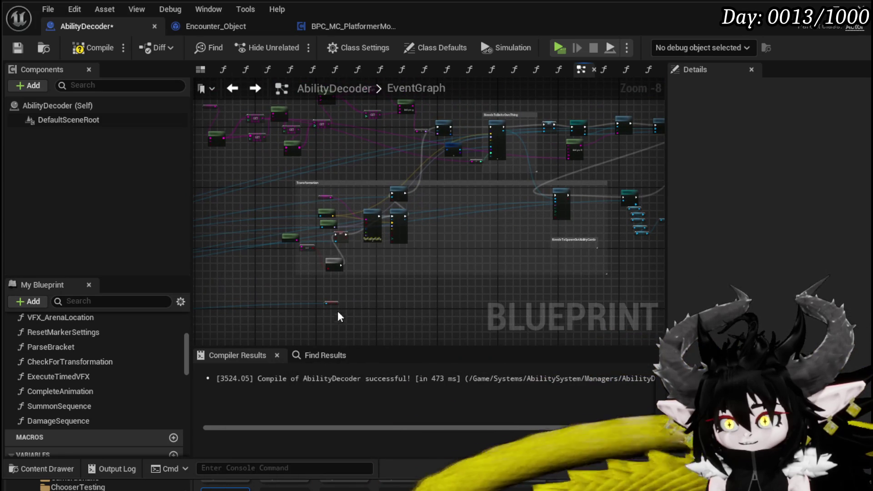
key(Delete)
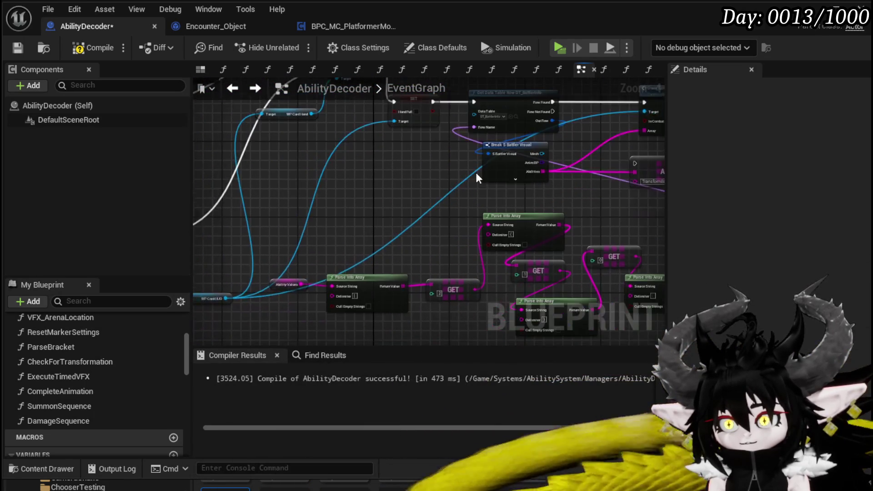
Review the Cast, Clear Hand, SET and SpawnActor nodes, dismissing the context menu.
scroll(477, 177, up, 2)
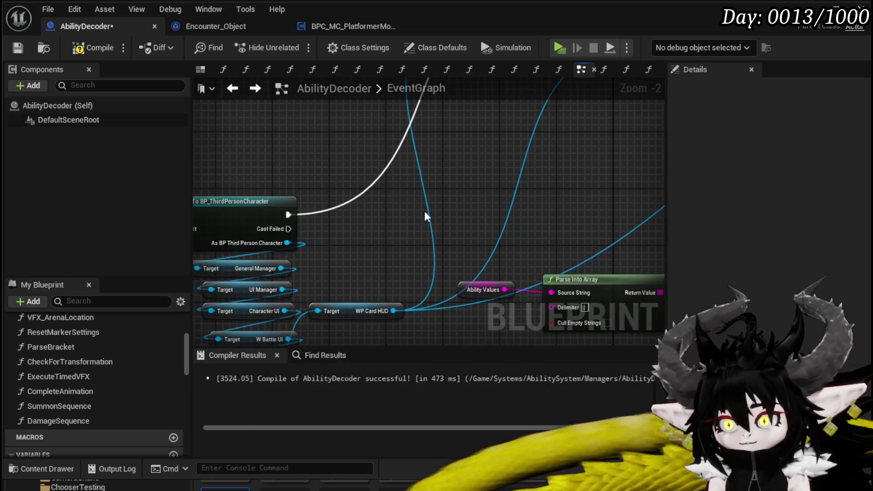
scroll(395, 246, down, 1)
drag(395, 245, 501, 205)
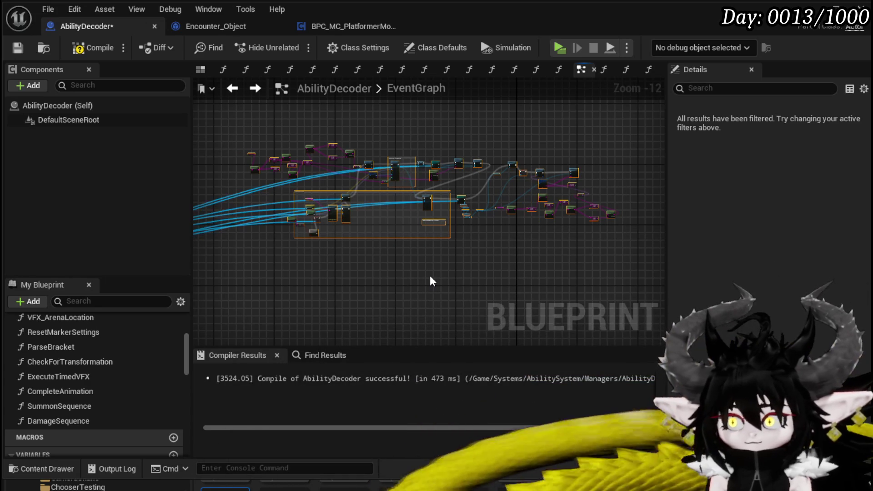
scroll(467, 224, up, 8)
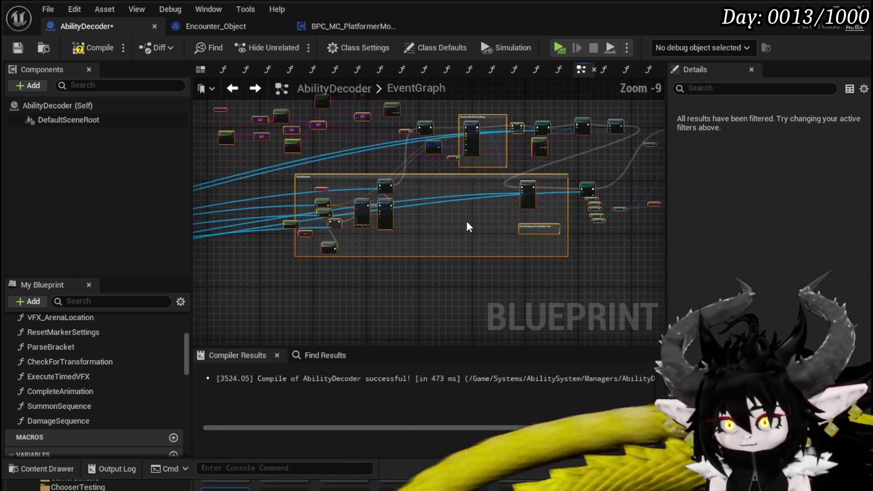
scroll(364, 266, down, 2)
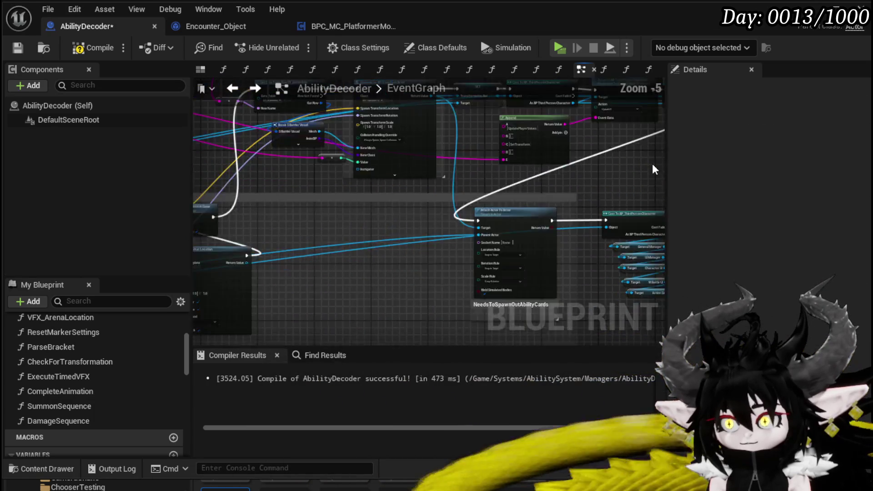
scroll(368, 266, up, 3)
mouse_move(368, 266)
mouse_down()
mouse_move(282, 306)
mouse_move(108, 219)
mouse_move(138, 204)
mouse_up()
mouse_move(318, 273)
mouse_down()
mouse_move(374, 236)
mouse_move(388, 263)
mouse_move(569, 197)
mouse_move(503, 208)
mouse_move(564, 141)
mouse_up()
scroll(345, 254, down, 1)
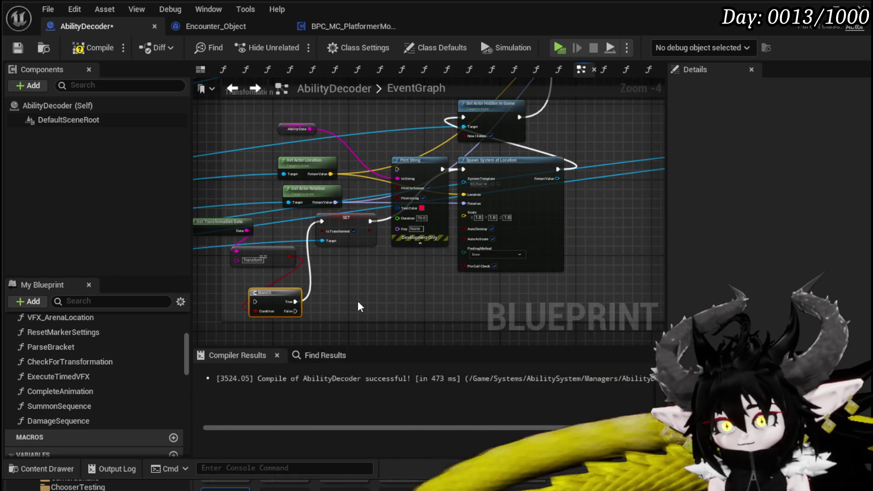
scroll(359, 304, down, 8)
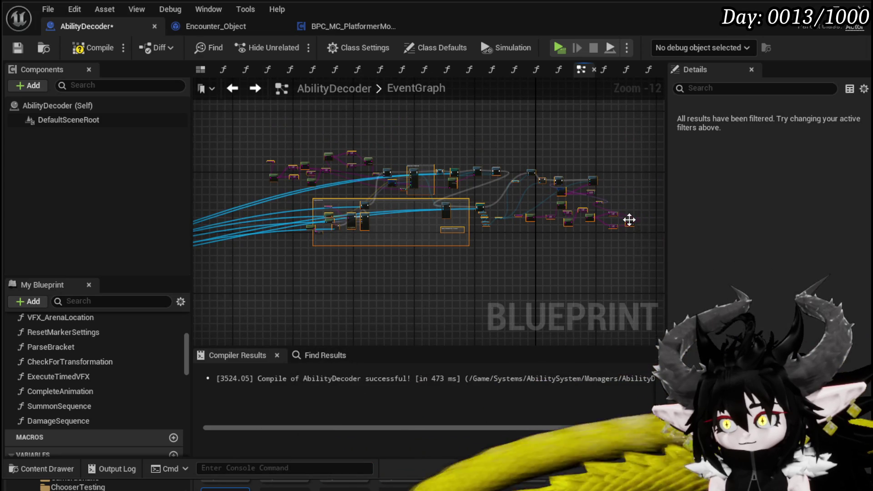
key(Escape)
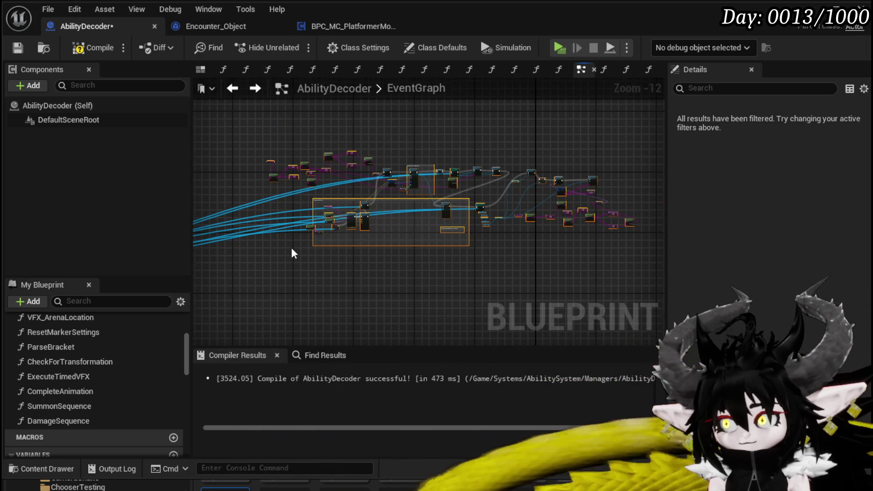
scroll(314, 254, up, 5)
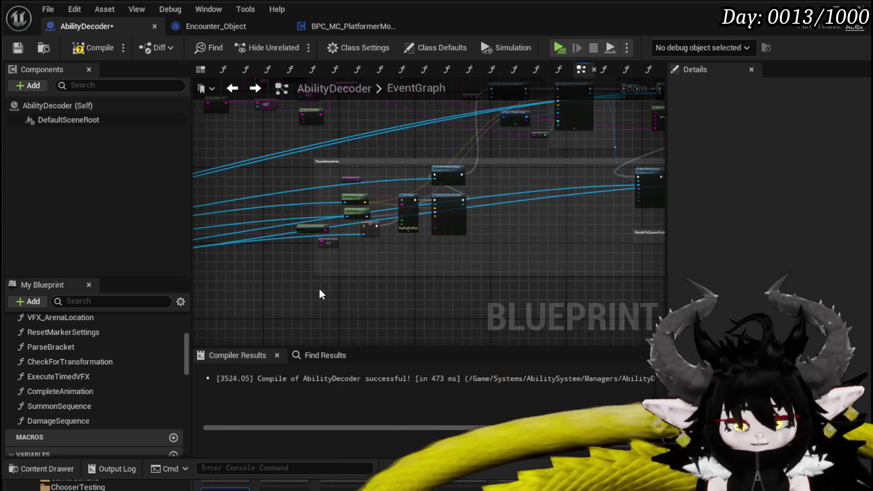
scroll(414, 269, up, 3)
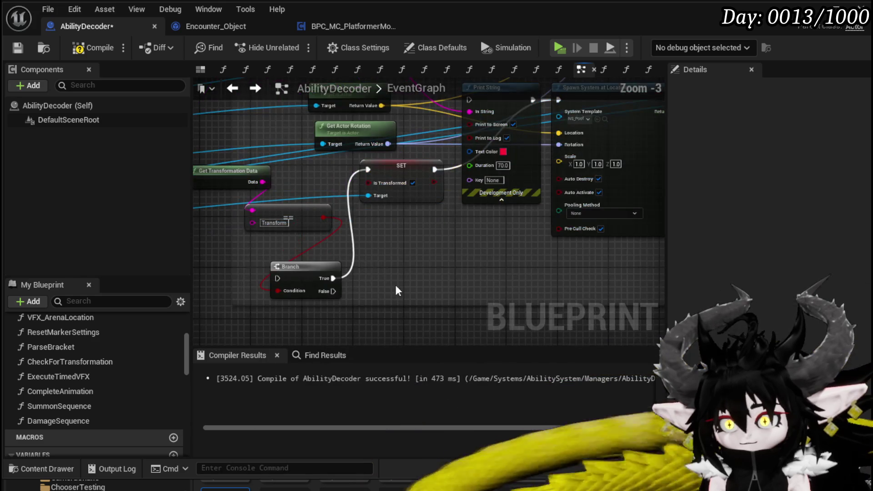
Save and compile AbilityDecoder, then select all nodes and shift the network.
click(18, 48)
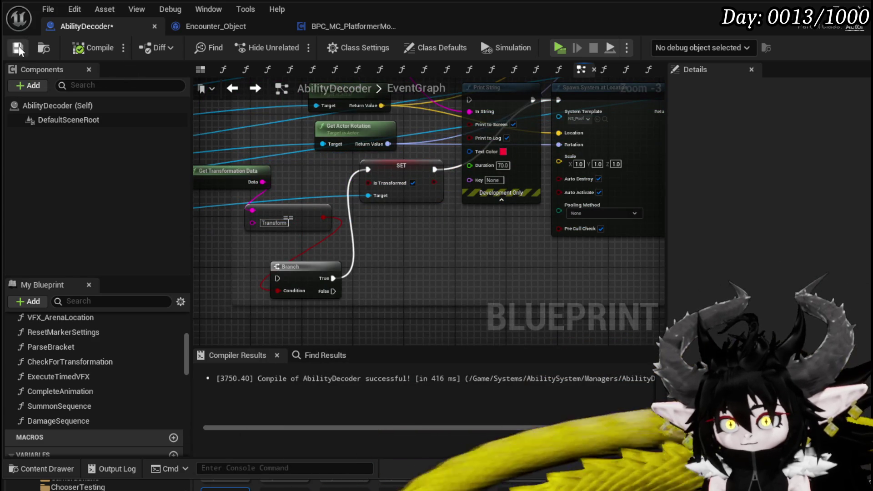
scroll(396, 191, down, 9)
drag(236, 135, 629, 273)
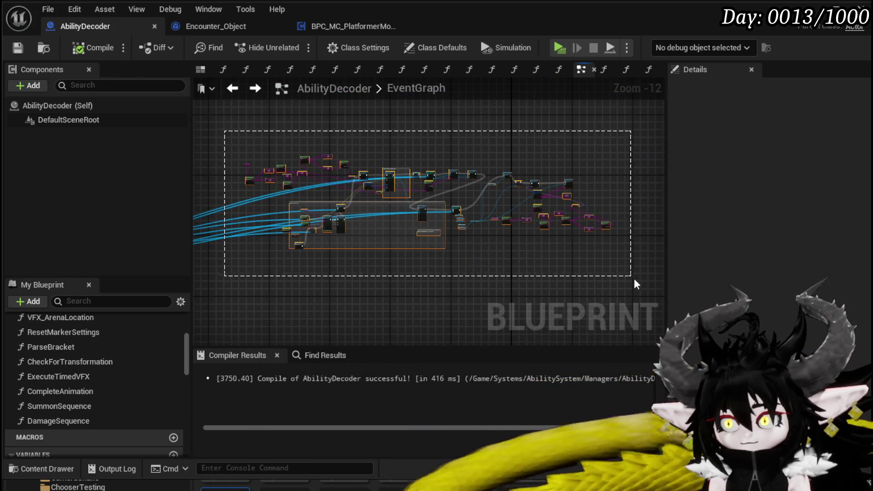
scroll(609, 238, up, 3)
mouse_move(534, 208)
mouse_down()
mouse_move(487, 221)
mouse_move(548, 241)
mouse_up()
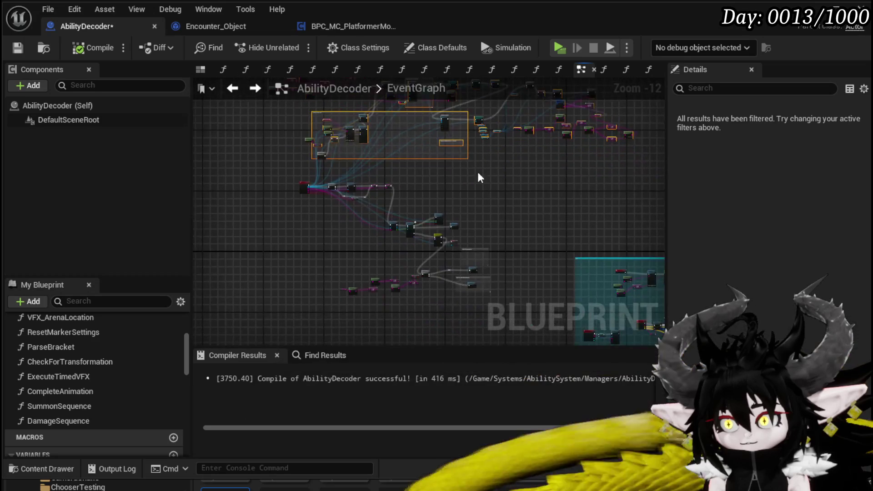
scroll(449, 189, up, 3)
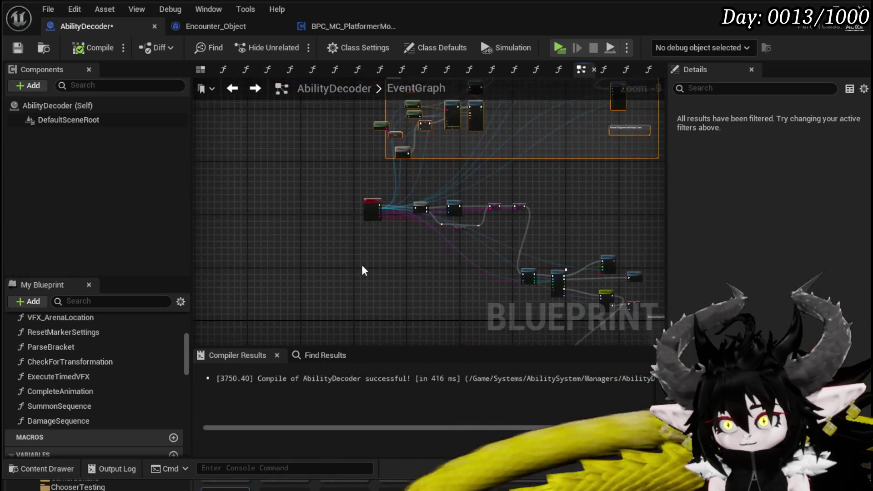
Select the MC_AbilityMontage node row, then compile and save the blueprint.
mouse_move(311, 246)
mouse_down()
mouse_move(521, 192)
mouse_move(484, 261)
mouse_move(486, 277)
mouse_up()
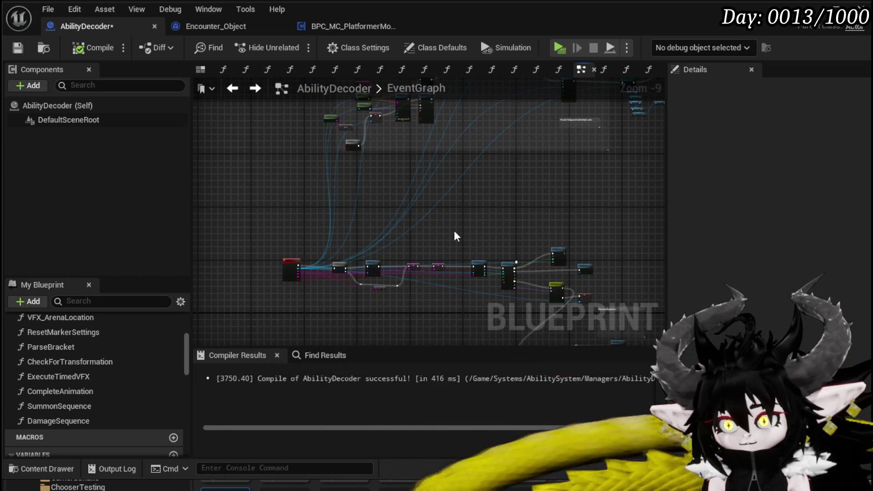
scroll(443, 231, up, 3)
scroll(432, 187, up, 3)
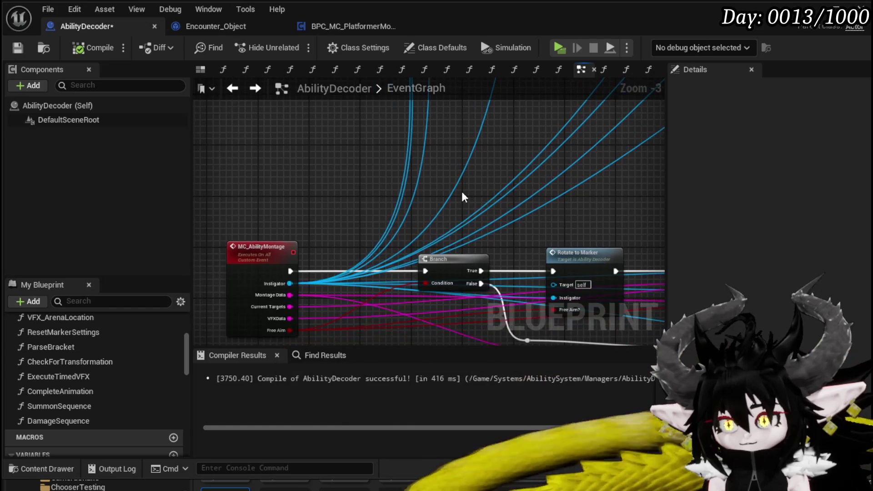
mouse_move(462, 192)
mouse_down()
mouse_move(460, 170)
mouse_move(479, 163)
mouse_up()
click(93, 47)
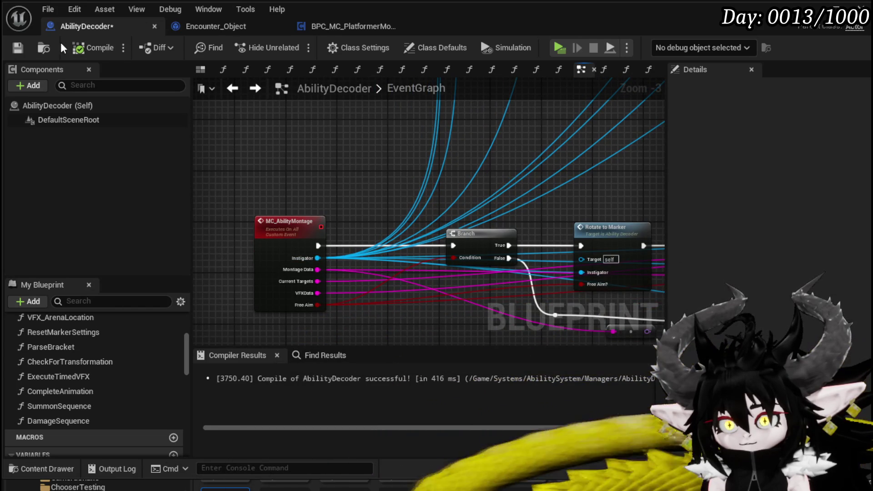
click(21, 48)
Pan through the node groups to the Print String beside Spawn System at Location.
scroll(394, 168, down, 7)
mouse_move(631, 169)
mouse_down()
mouse_move(251, 145)
mouse_move(318, 93)
mouse_move(261, 154)
mouse_move(377, 142)
mouse_up()
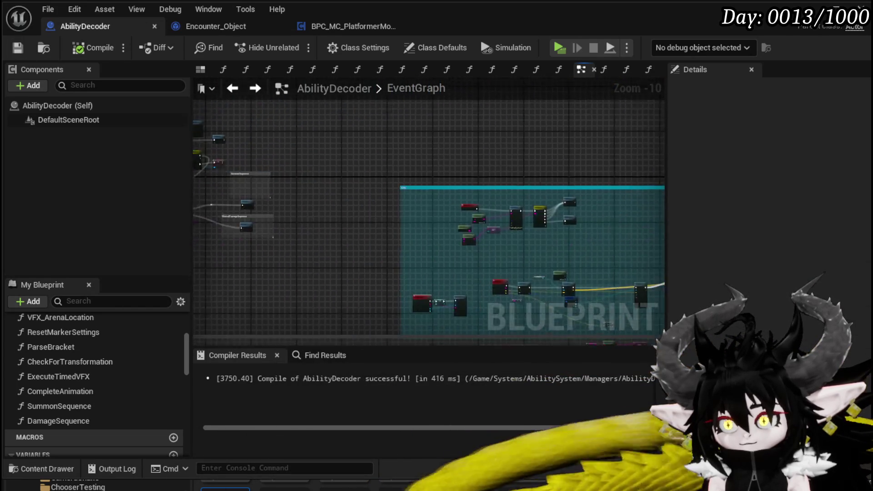
mouse_move(255, 130)
mouse_down()
mouse_move(516, 269)
mouse_move(600, 274)
mouse_move(290, 194)
mouse_move(304, 160)
mouse_move(362, 132)
mouse_up()
scroll(362, 132, up, 4)
scroll(369, 212, up, 3)
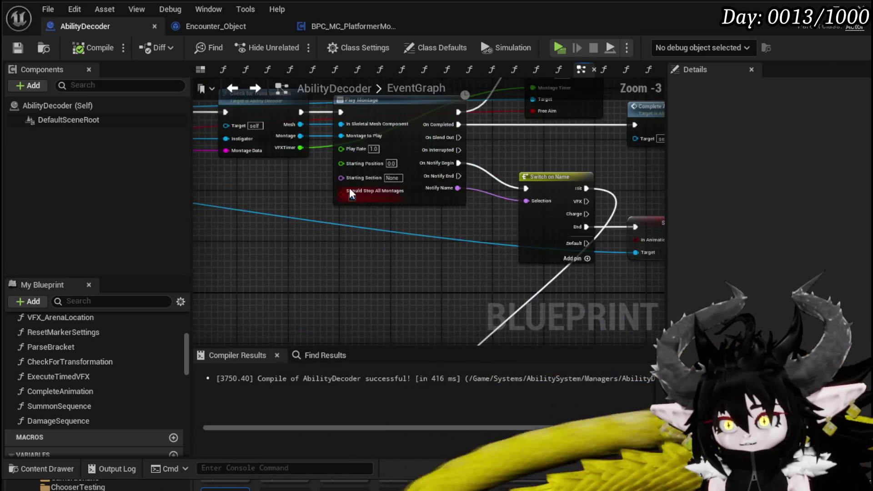
scroll(359, 113, down, 8)
scroll(389, 264, up, 8)
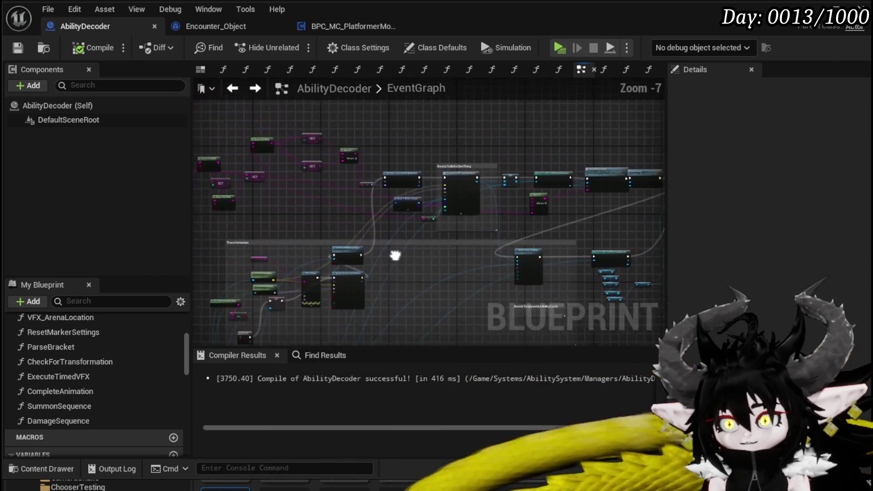
drag(468, 231, 310, 317)
scroll(310, 317, down, 2)
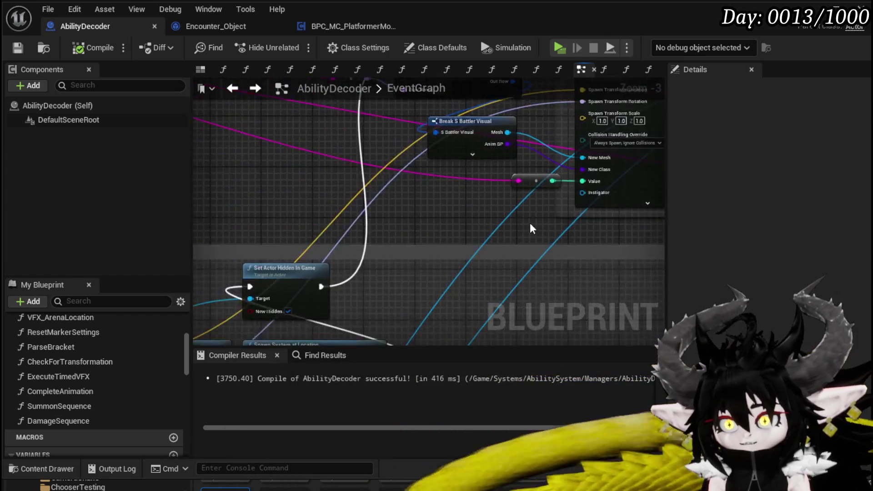
mouse_move(530, 223)
mouse_down()
mouse_move(528, 120)
mouse_move(421, 177)
mouse_up()
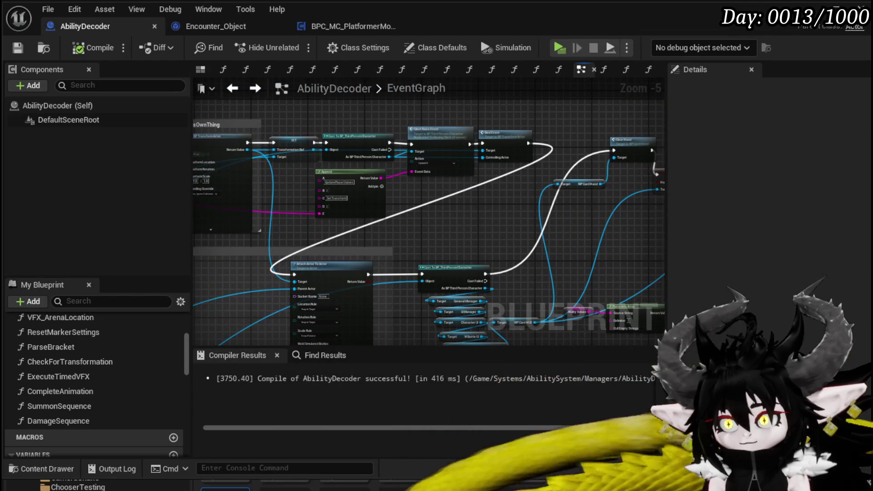
mouse_move(529, 221)
mouse_down()
mouse_move(444, 200)
mouse_move(246, 181)
mouse_move(271, 187)
mouse_move(148, 162)
mouse_move(111, 176)
mouse_up()
mouse_move(522, 254)
mouse_down()
mouse_move(443, 245)
mouse_move(556, 241)
mouse_move(327, 212)
mouse_move(400, 214)
mouse_up()
scroll(326, 212, up, 3)
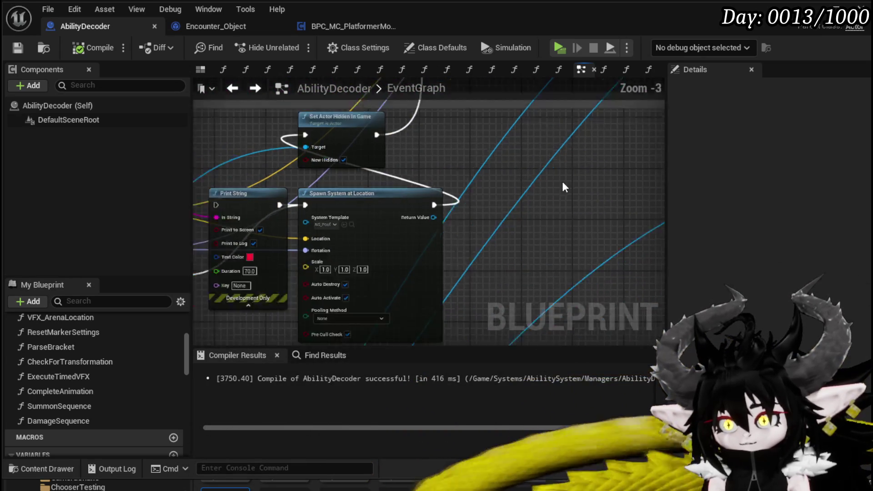
Delete the debug Print String and place Spawn System at Location beside Set Actor Hidden in Game.
scroll(293, 249, down, 2)
drag(293, 249, 405, 306)
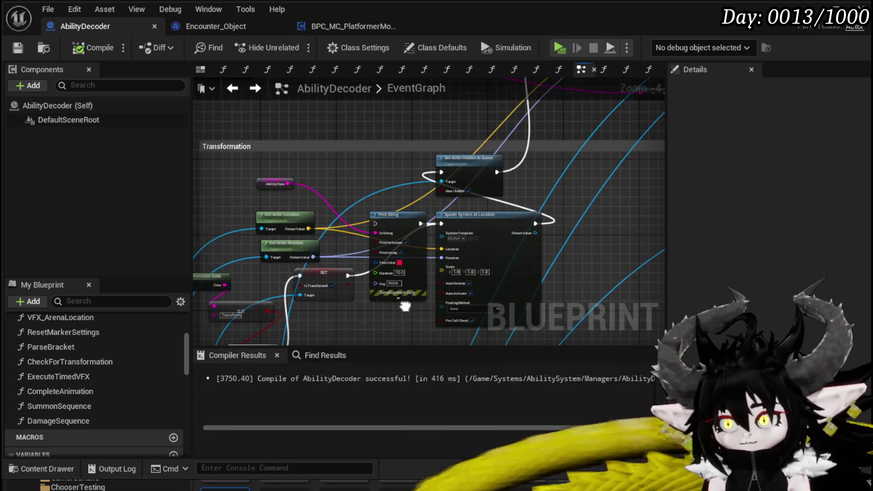
key(Delete)
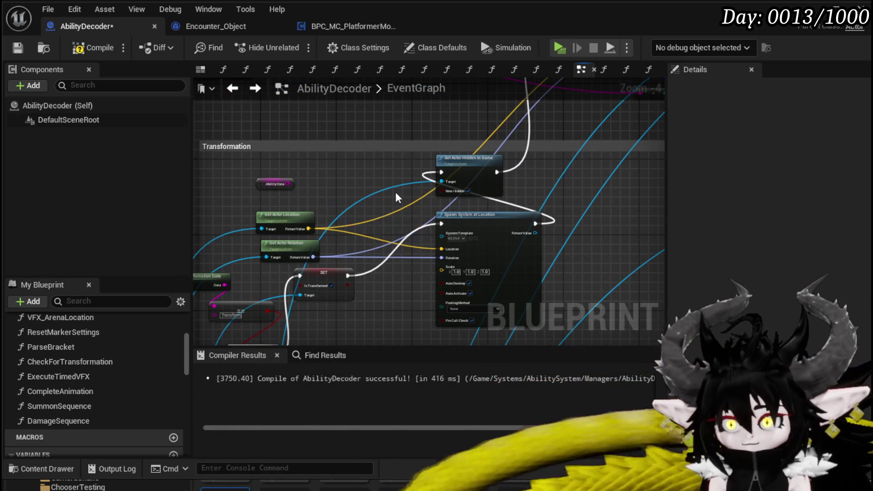
mouse_move(482, 223)
mouse_down()
mouse_move(392, 185)
mouse_move(378, 167)
mouse_move(375, 175)
mouse_move(459, 167)
mouse_up()
ctrl+click(468, 163)
drag(405, 333, 482, 209)
Recompile and save the AbilityDecoder blueprint.
scroll(480, 203, down, 2)
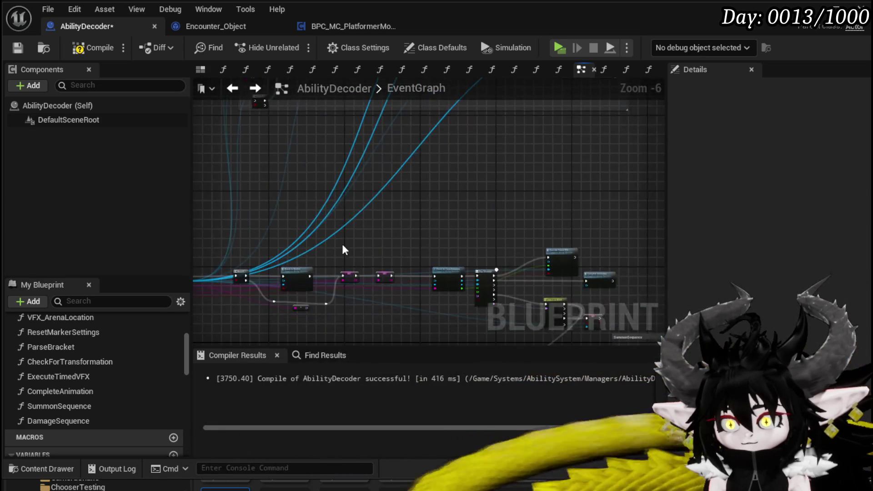
drag(342, 242, 177, 82)
click(86, 47)
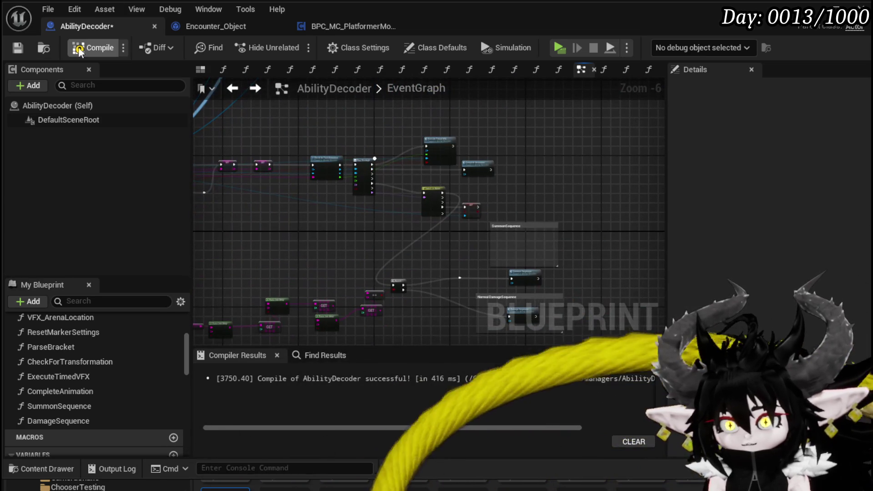
click(20, 46)
scroll(539, 184, down, 2)
Pan and zoom around the EventGraph to locate the VFX comment.
scroll(471, 186, down, 3)
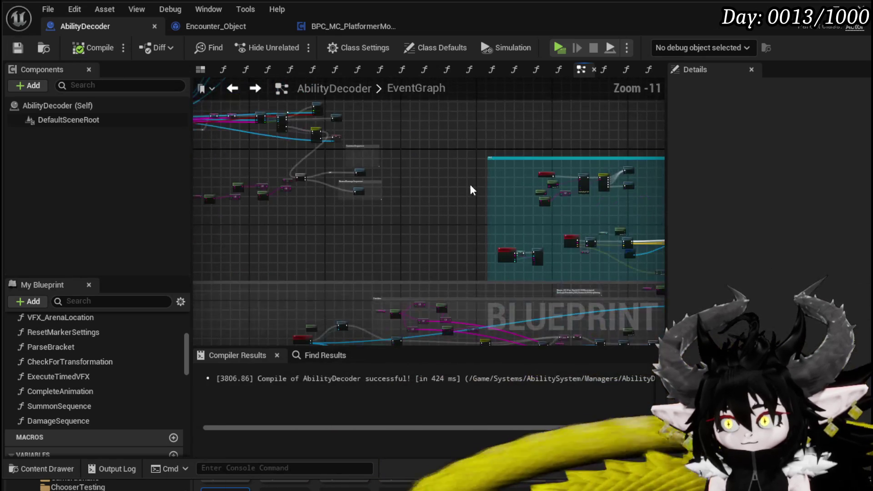
scroll(477, 189, down, 1)
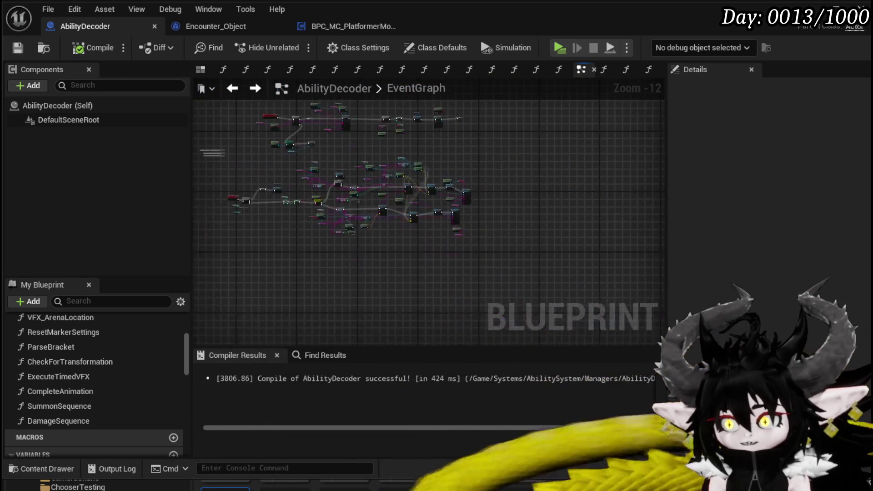
scroll(329, 235, up, 8)
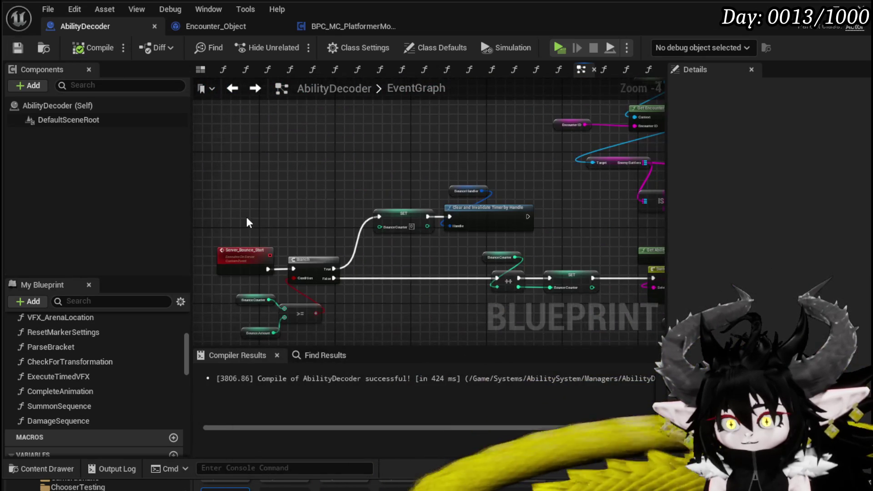
mouse_move(246, 217)
mouse_down()
mouse_move(248, 226)
mouse_move(213, 162)
mouse_up()
scroll(383, 139, down, 4)
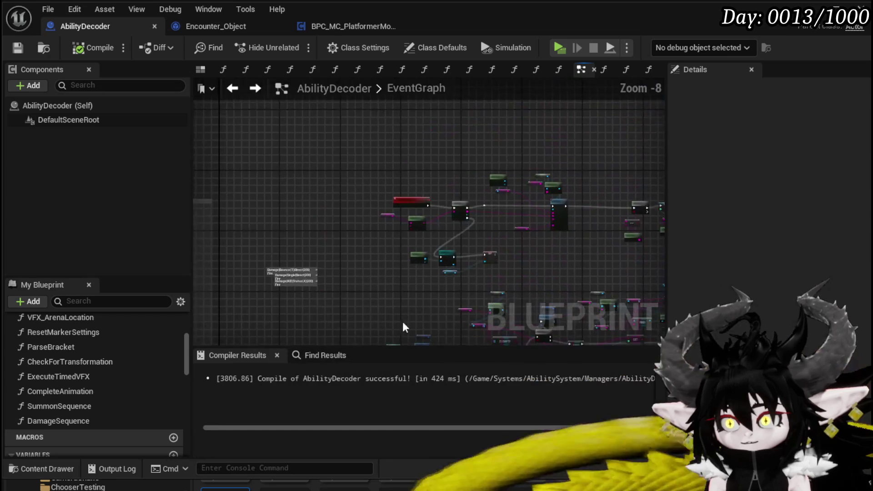
drag(390, 271, 549, 225)
scroll(547, 230, up, 3)
drag(428, 275, 527, 210)
scroll(399, 190, down, 3)
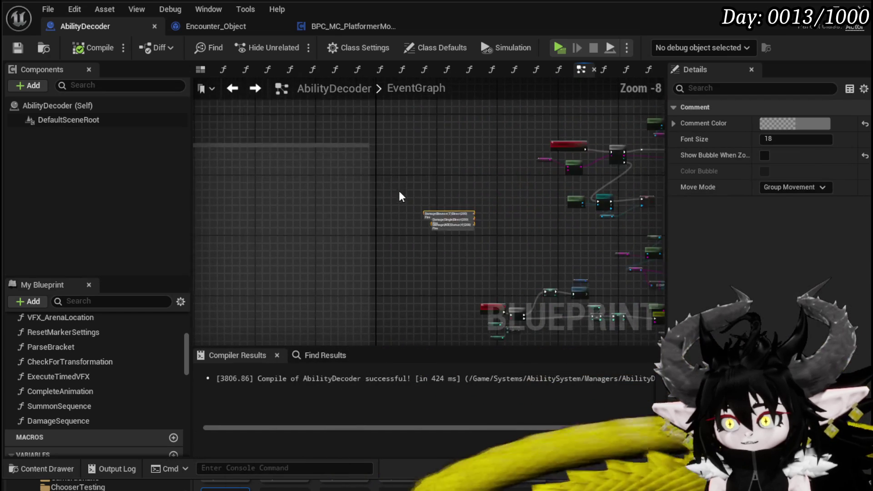
mouse_move(381, 226)
mouse_down()
mouse_move(555, 198)
mouse_move(664, 146)
mouse_move(491, 187)
mouse_move(656, 192)
mouse_move(411, 237)
mouse_move(477, 236)
mouse_up()
scroll(410, 213, up, 3)
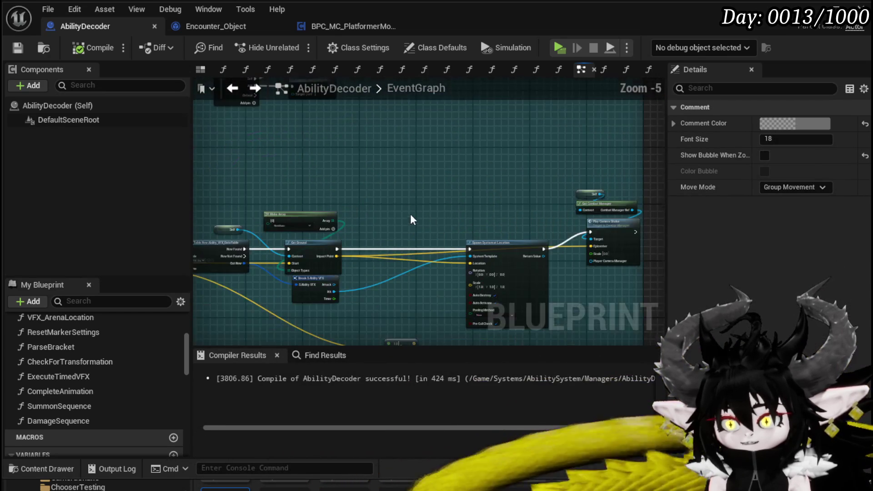
scroll(377, 167, down, 3)
scroll(288, 169, up, 5)
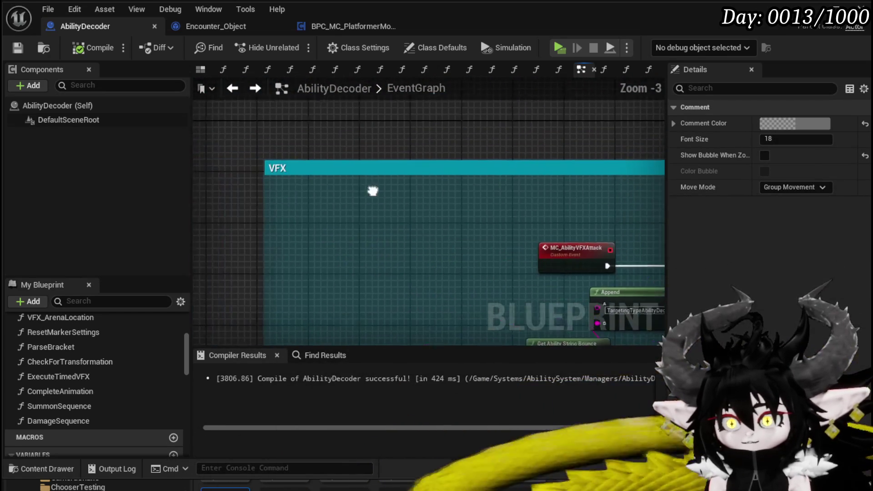
Select the VFX comment and set its Comment Color to red.
click(290, 165)
right_click(290, 166)
click(830, 158)
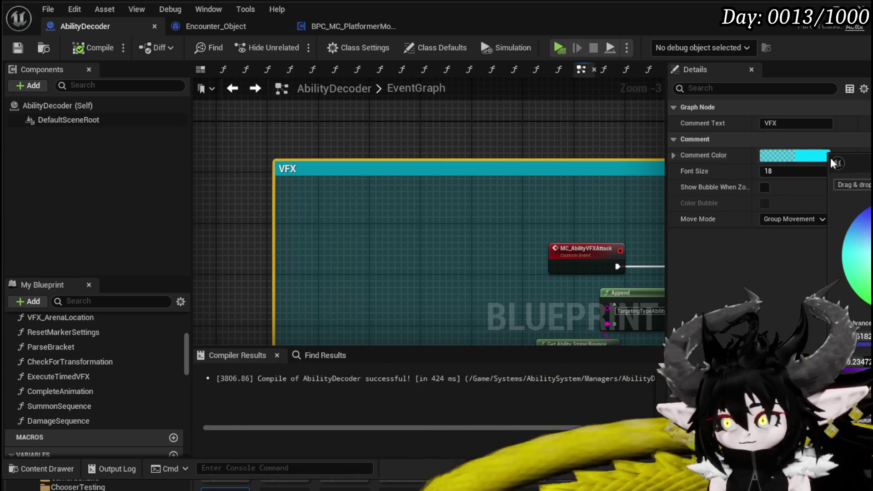
click(864, 255)
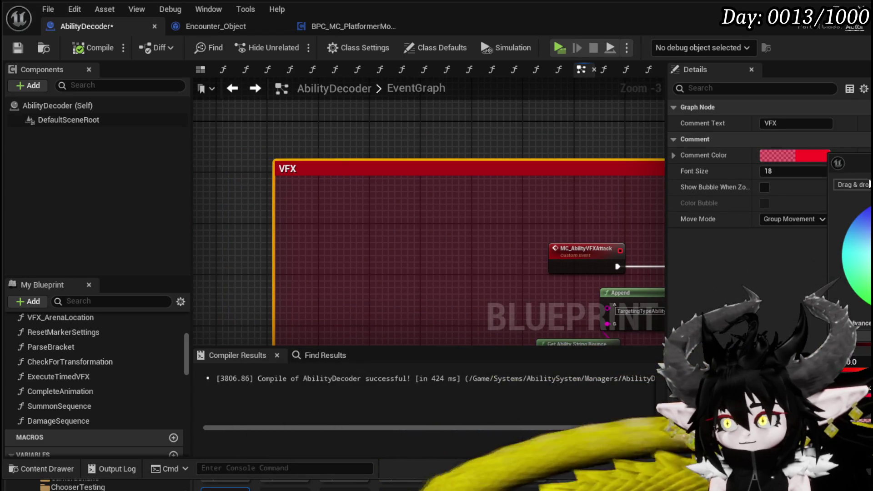
click(748, 125)
Extend the VFX comment text with '(spawns at Origin) (Hit)'.
click(789, 124)
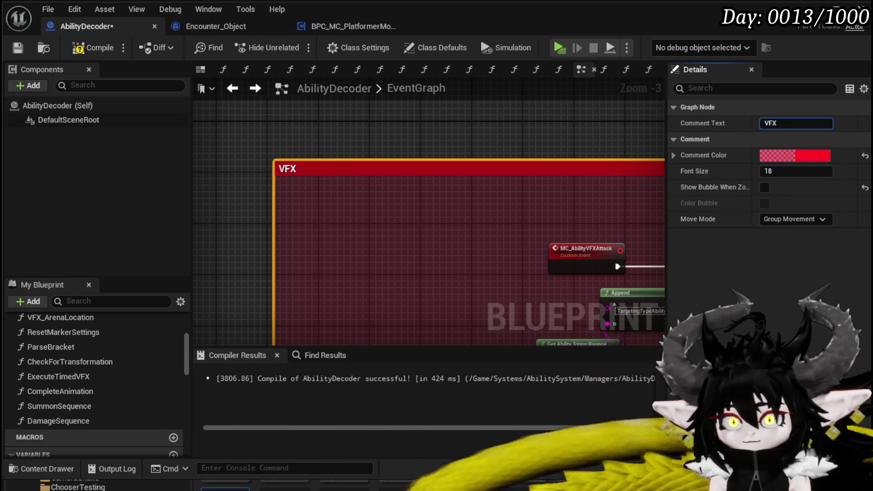
click(794, 124)
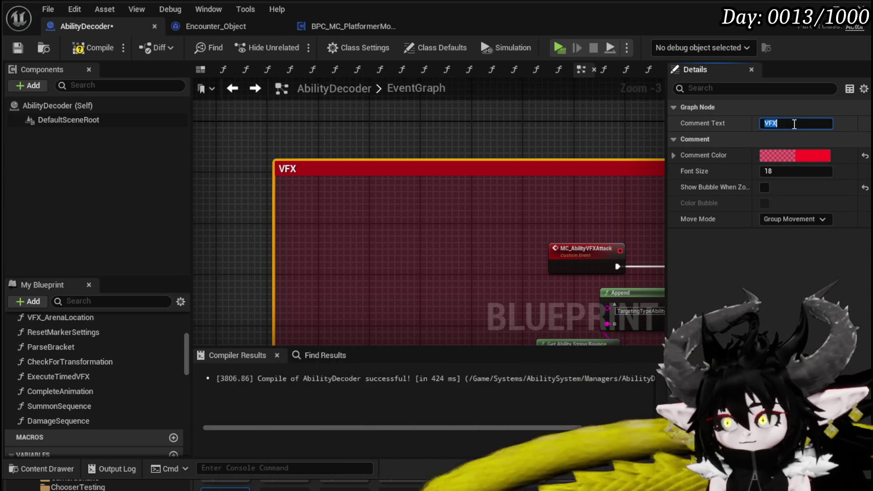
text( (s)
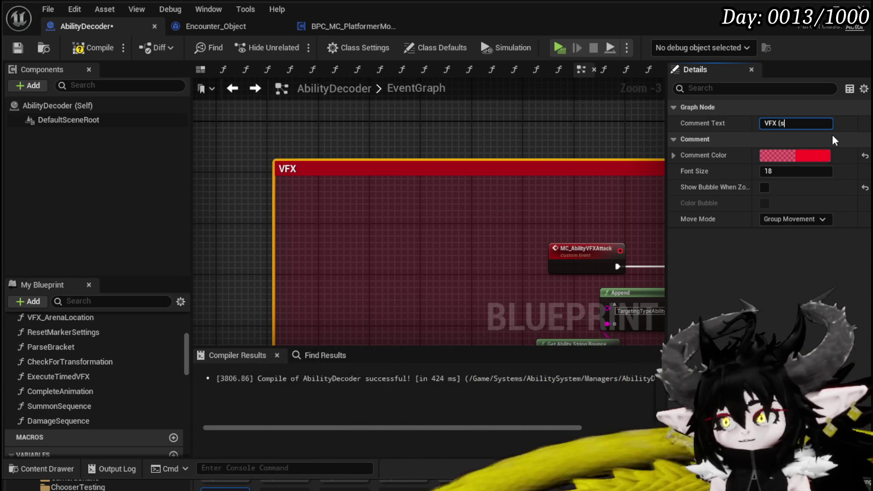
text(pawns alot of vfx at)
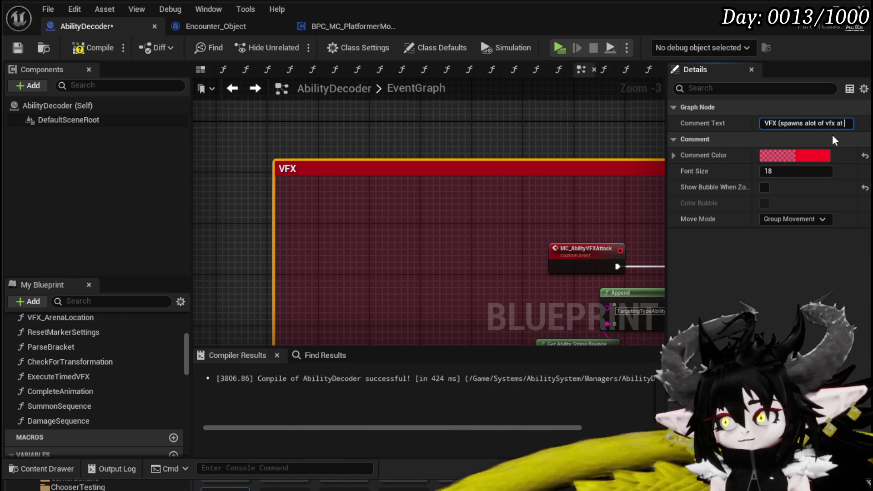
text( Origin) ()
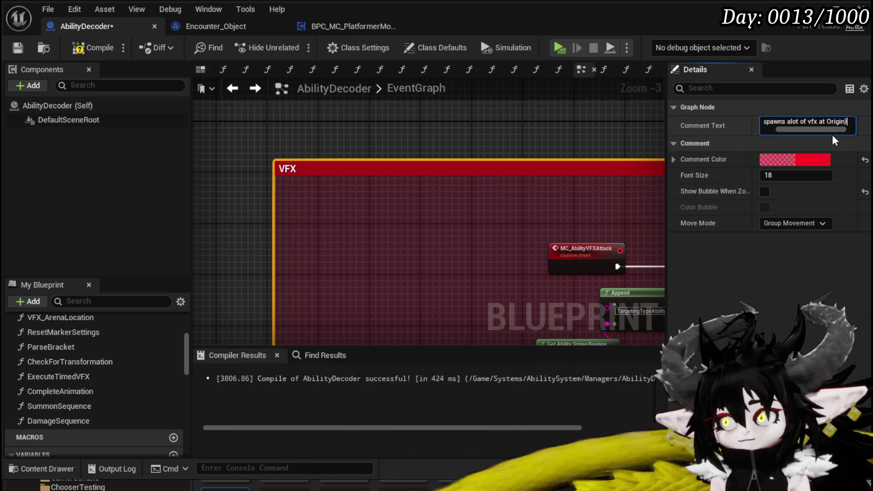
text(Hit))
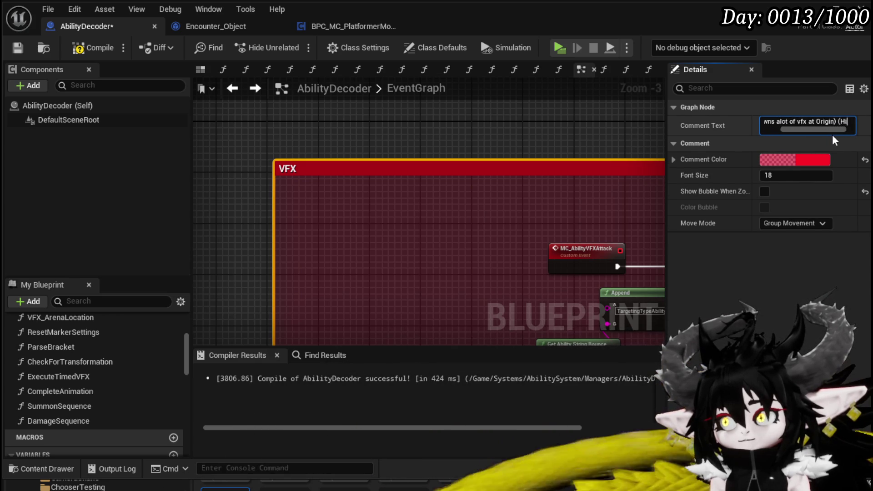